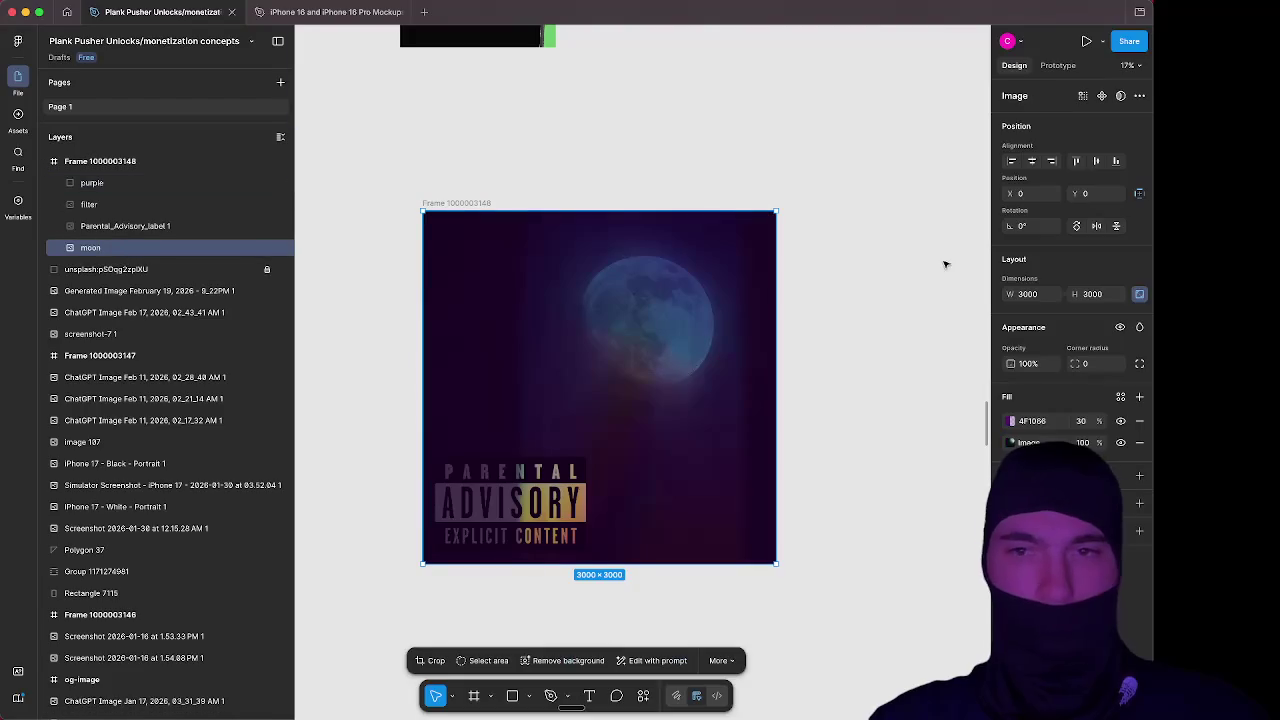
Inspect the moon layer's 4F1056 purple tint fill, keeping its blend mode at Normal
left_click(1040, 421)
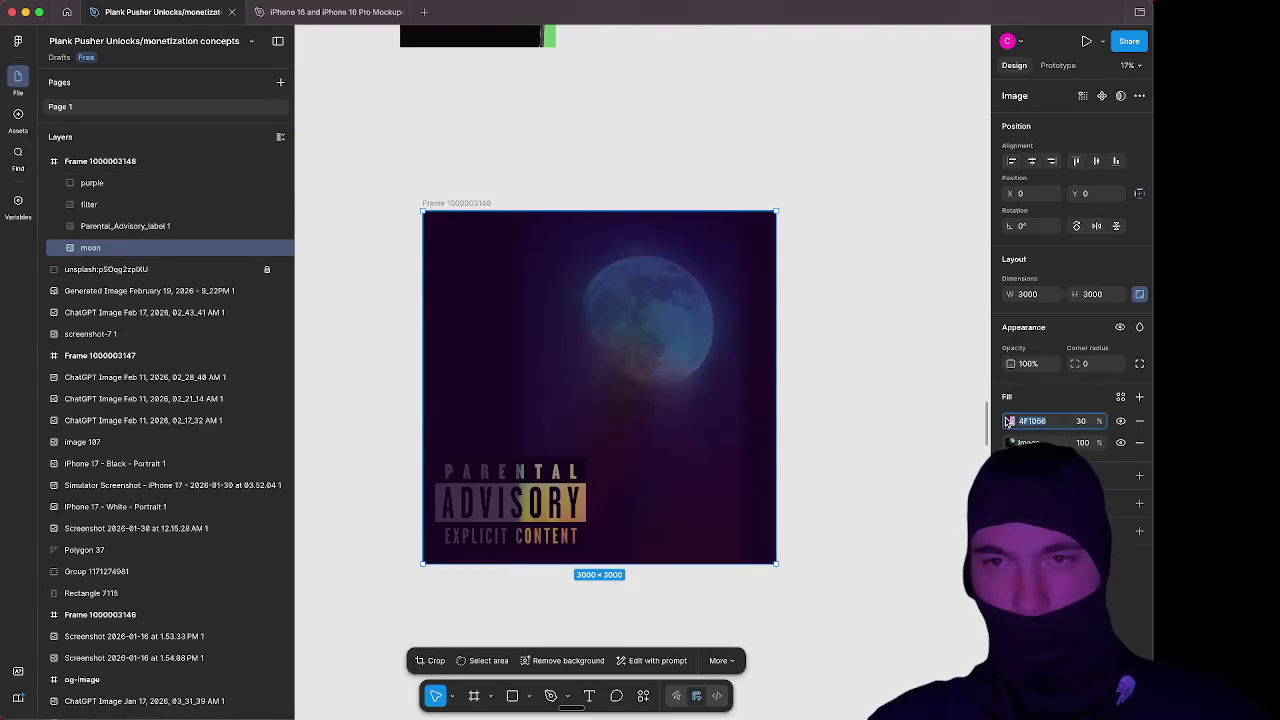
left_click(1010, 421)
left_click(956, 388)
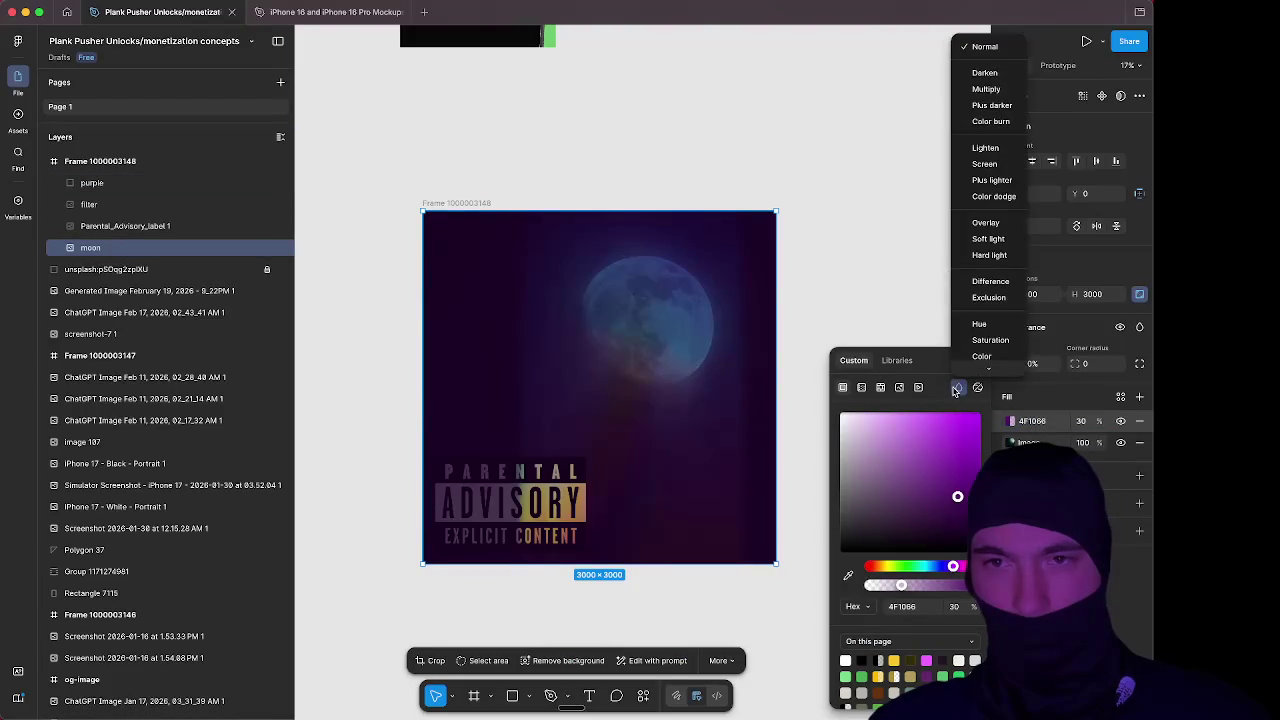
left_click(955, 389)
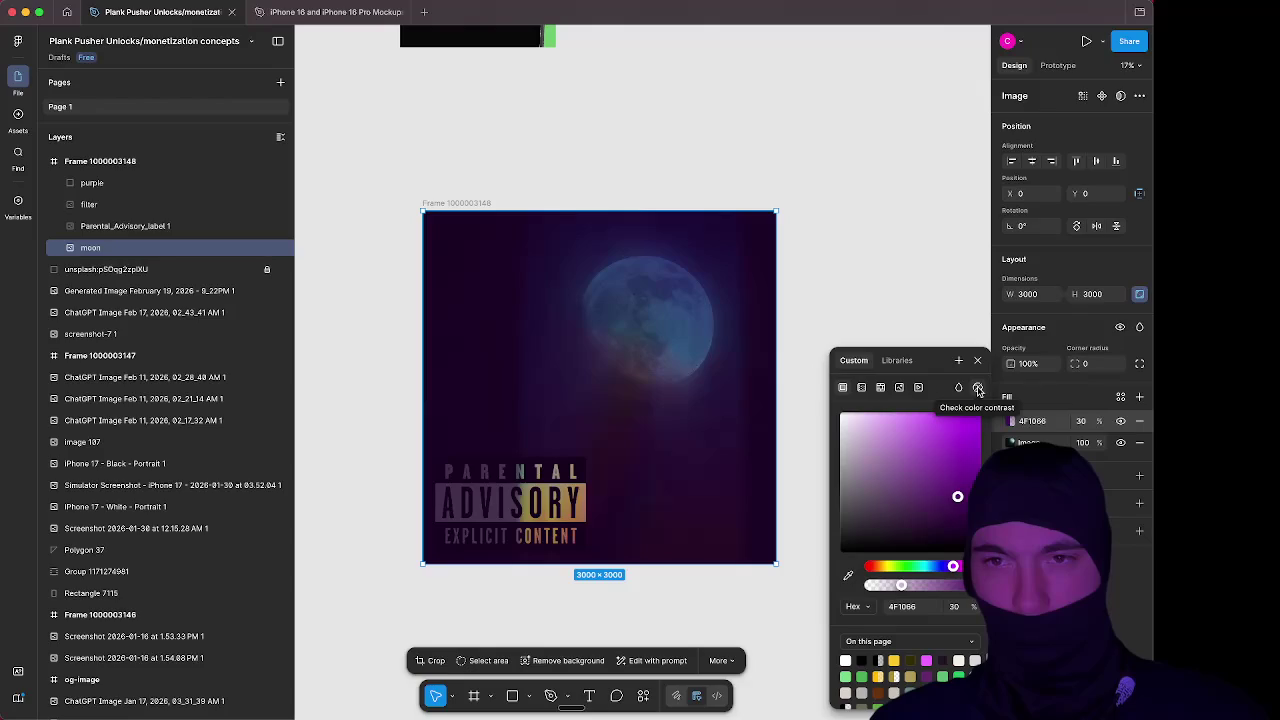
key("Escape")
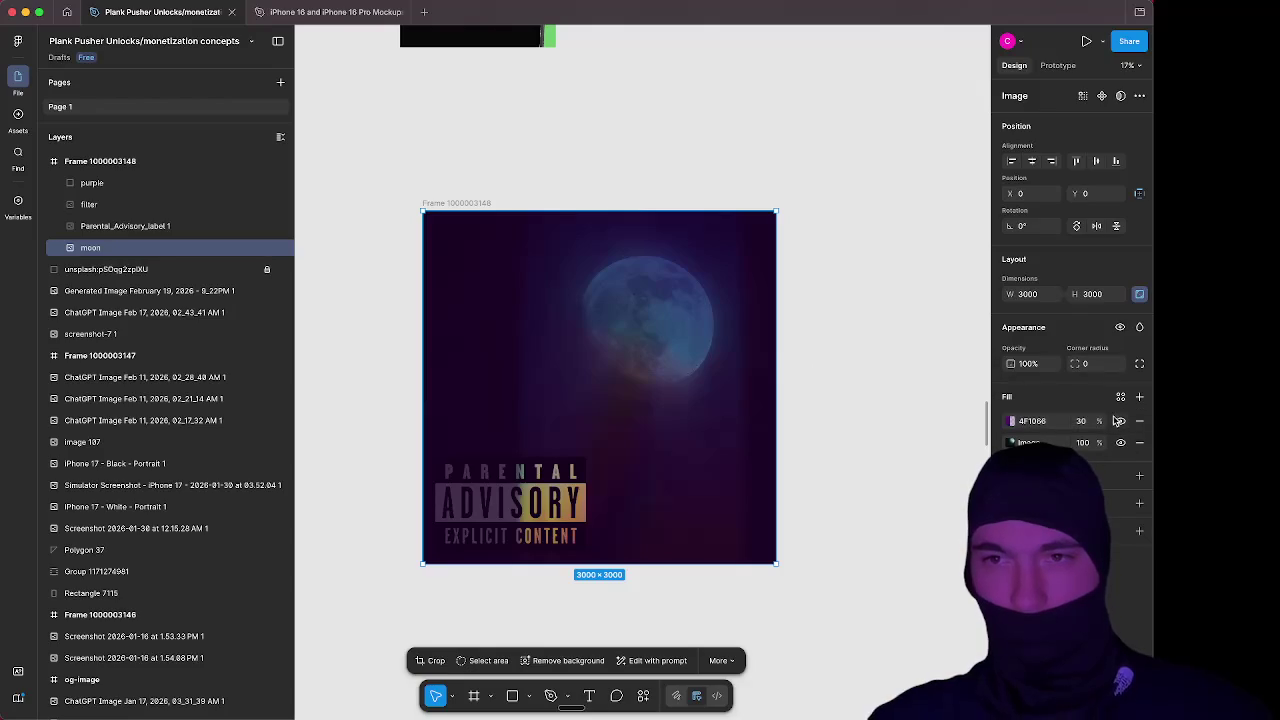
Hide the 30% purple tint fill, then toggle the moon image's visibility to compare
left_click(1121, 422)
left_click(1122, 444)
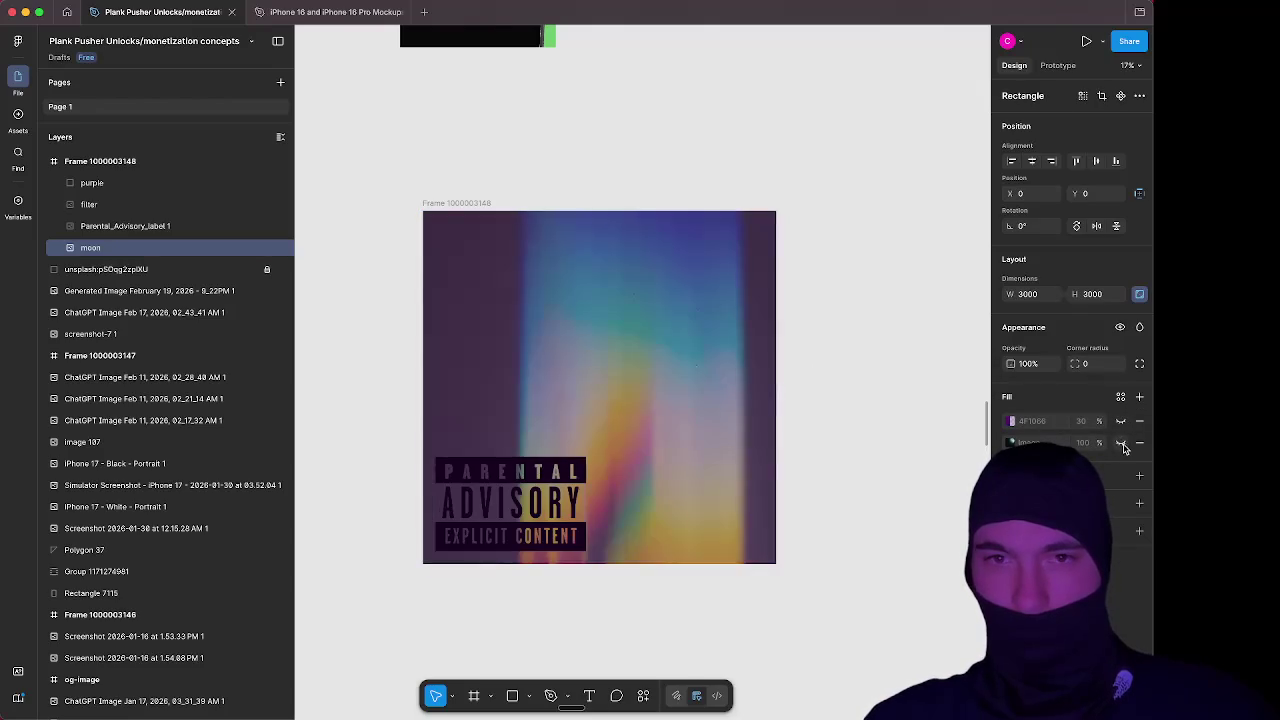
left_click(1123, 447)
left_click(1123, 445)
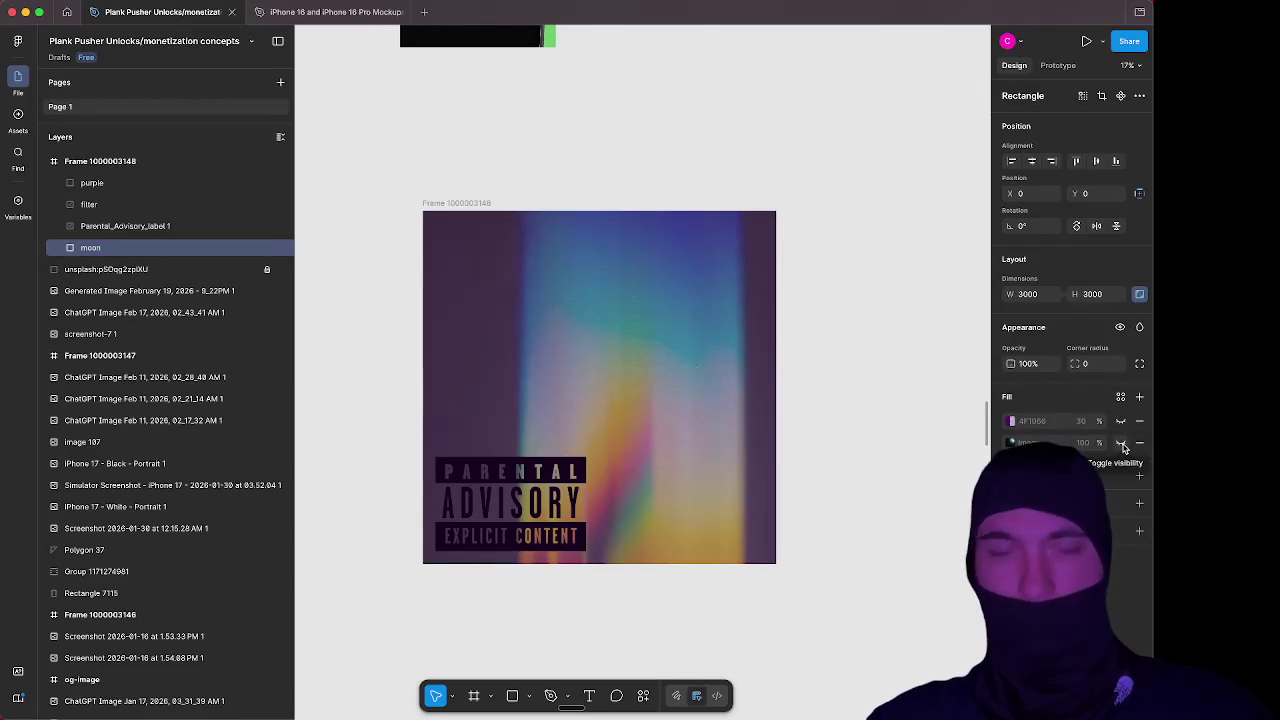
left_click(1122, 445)
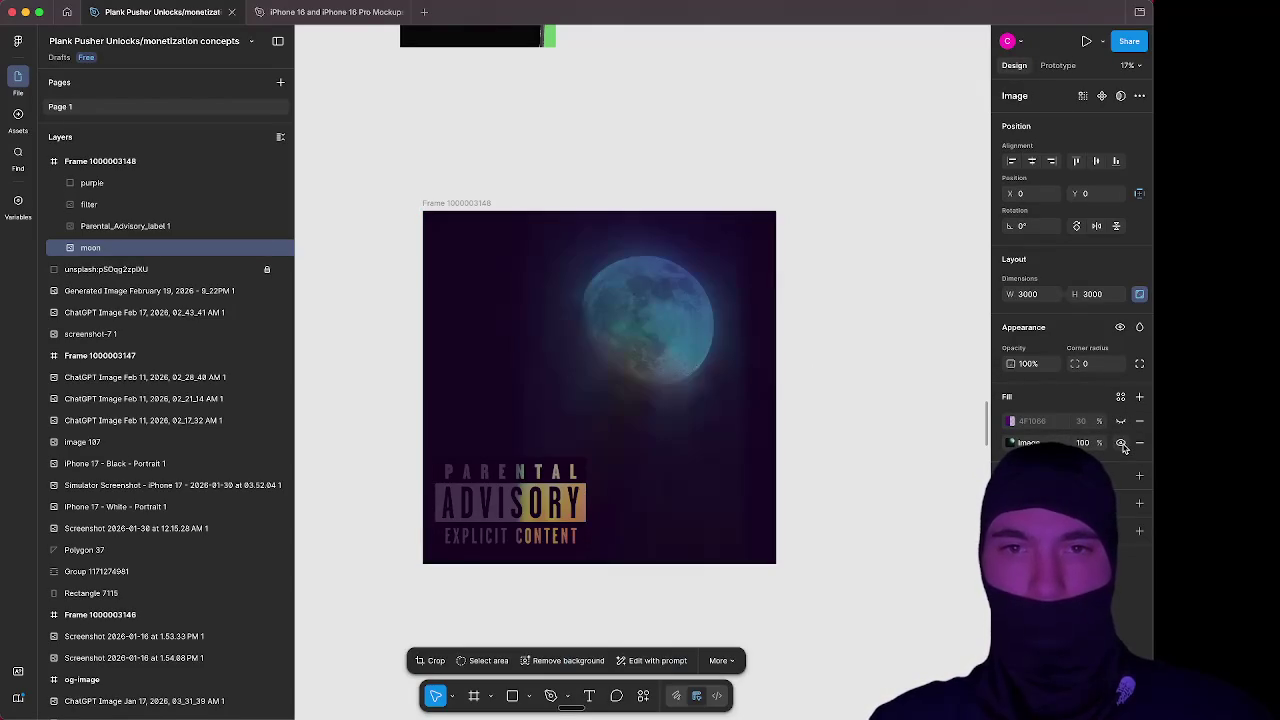
left_click(1122, 444)
left_click(1122, 444)
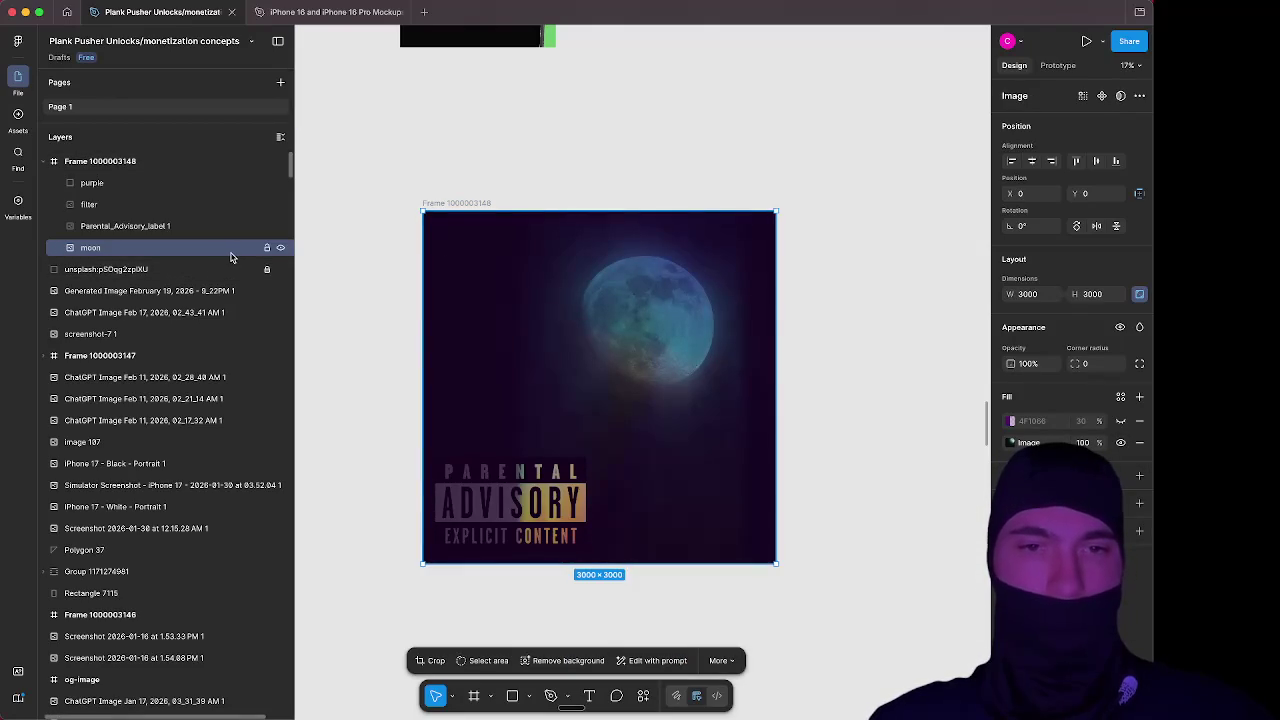
Select the label, filter and tint layers, trying a filter image move and undoing it
left_click(138, 227)
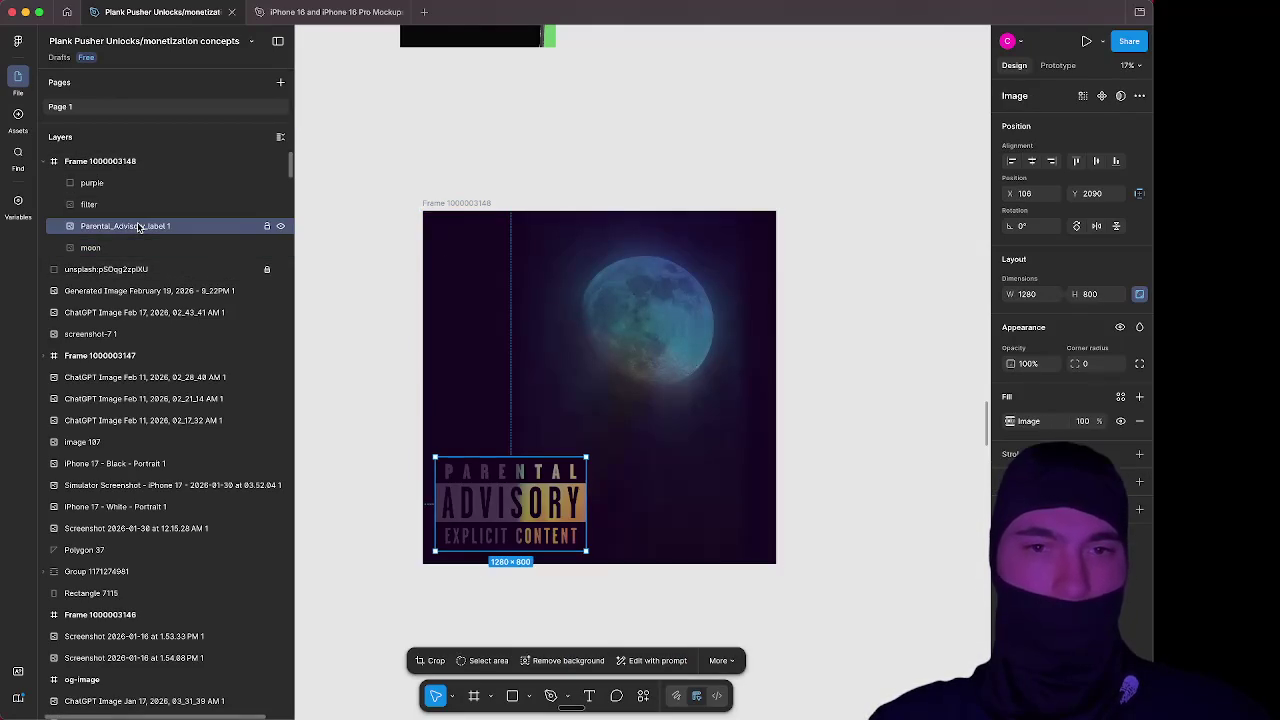
left_click(141, 205)
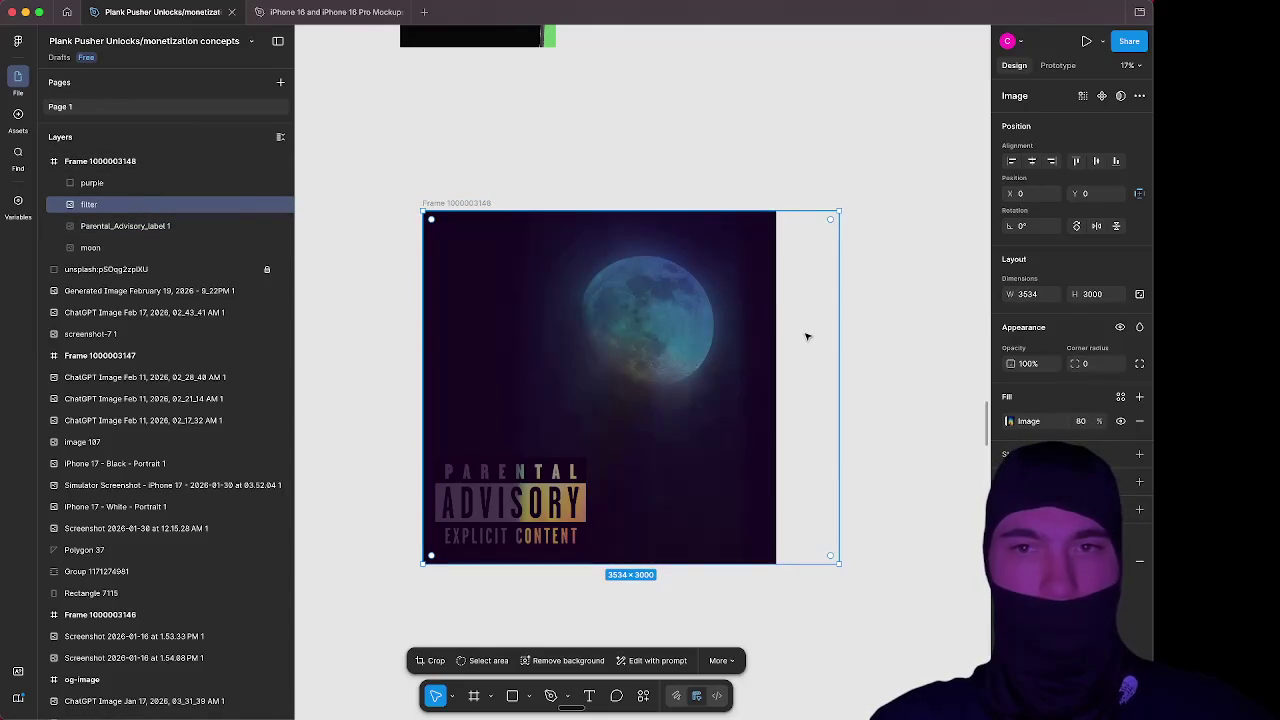
mouse_move(810, 337)
left_mouse_down()
mouse_move(854, 274)
mouse_move(779, 291)
left_mouse_up()
key("super+z")
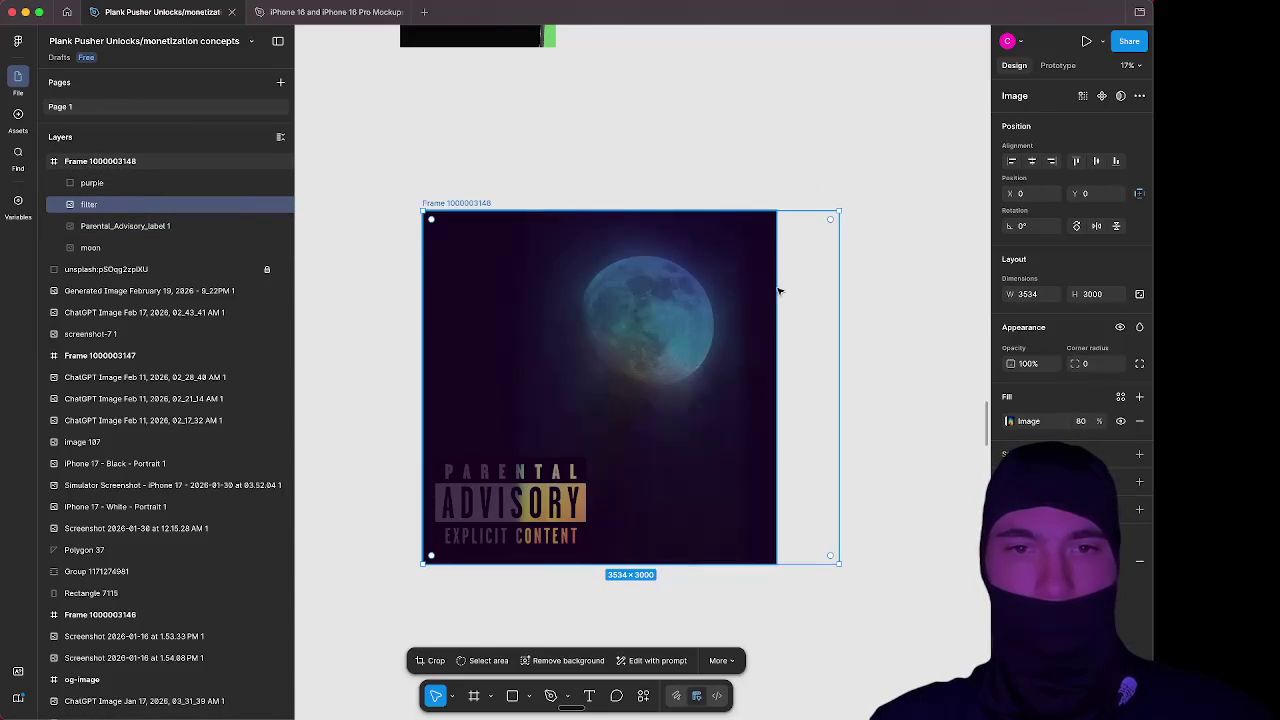
left_click(165, 183)
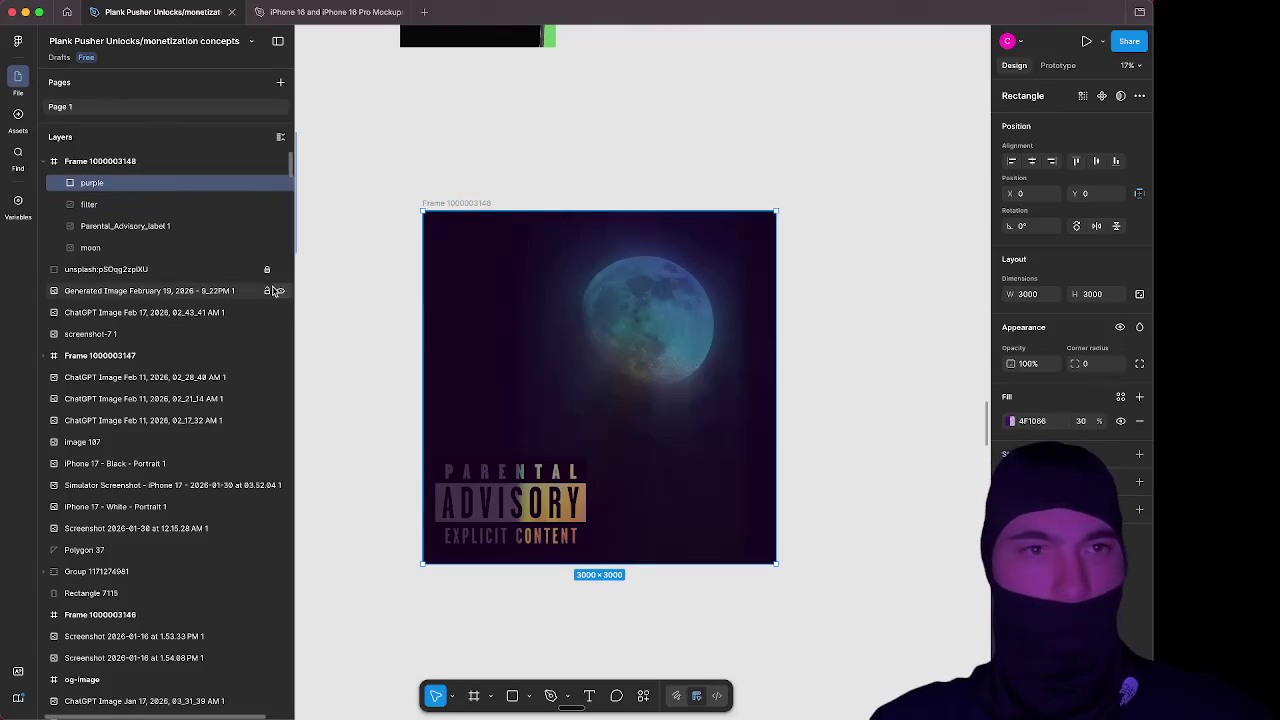
Drag Parental_Advisory_label 1's corner inward to 650×406 in the bottom-left corner
left_click(187, 230)
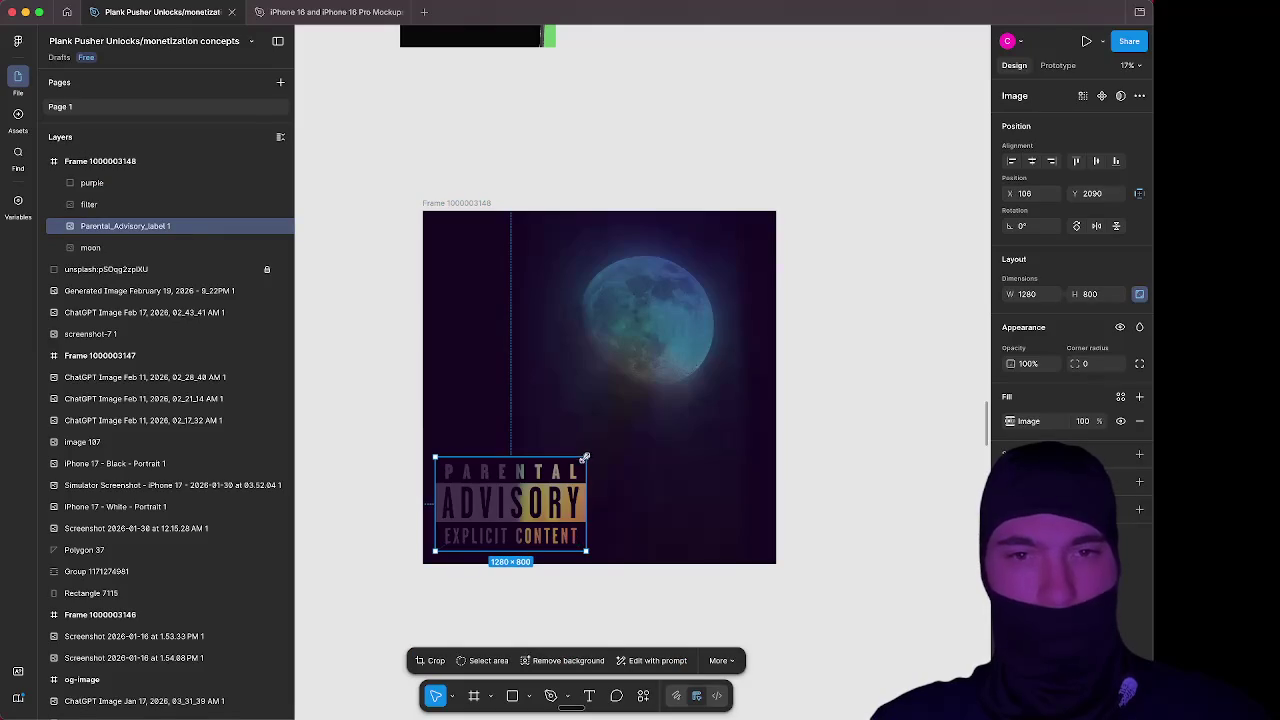
left_click_drag(586, 459, 508, 503)
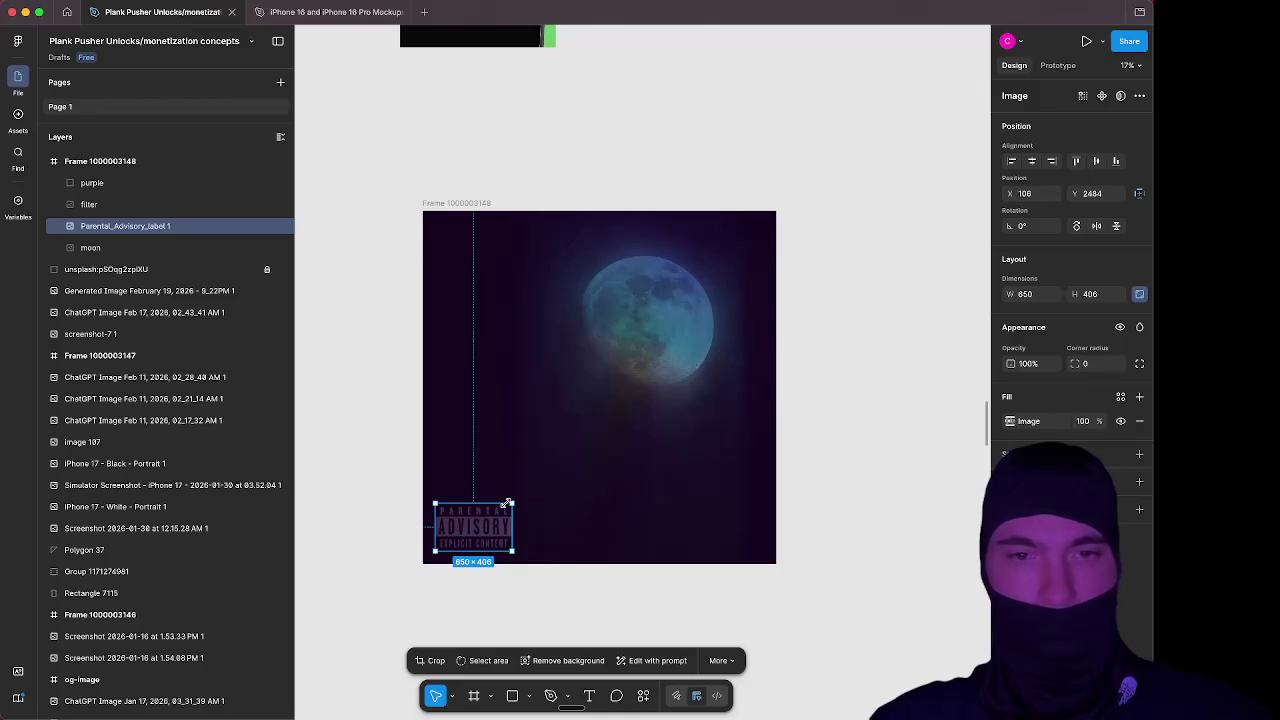
key("Return")
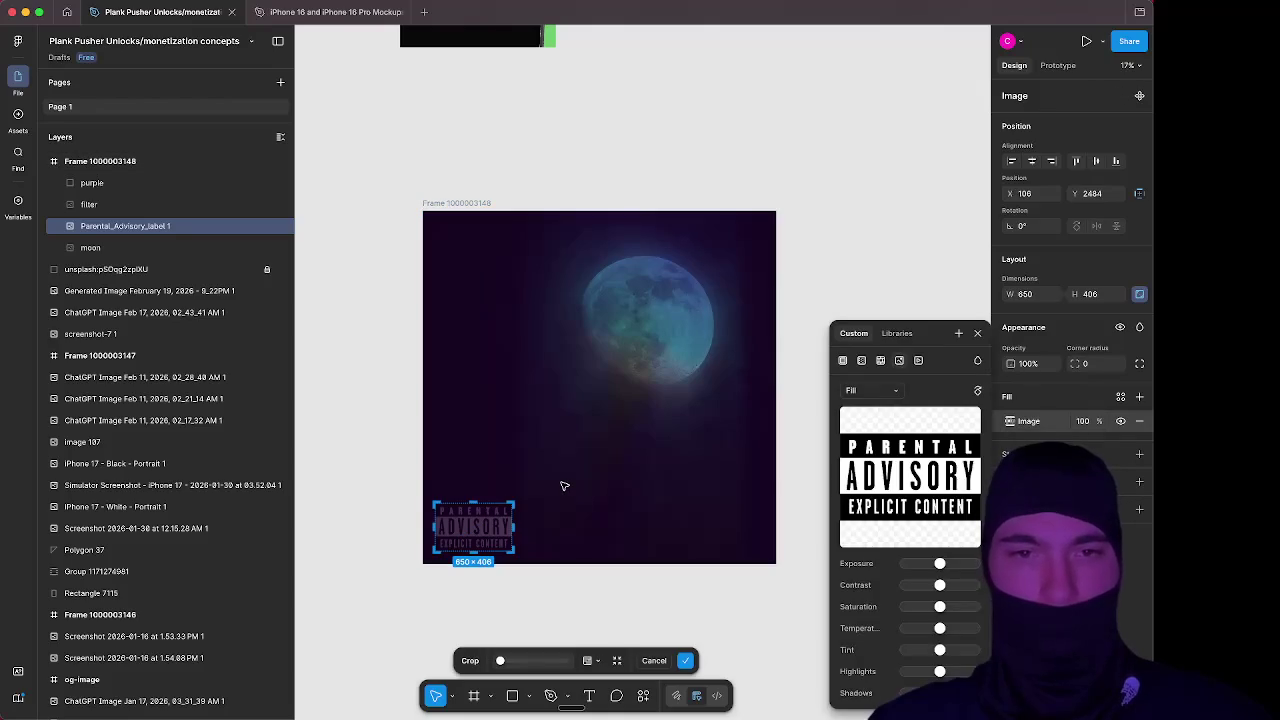
left_click(977, 333)
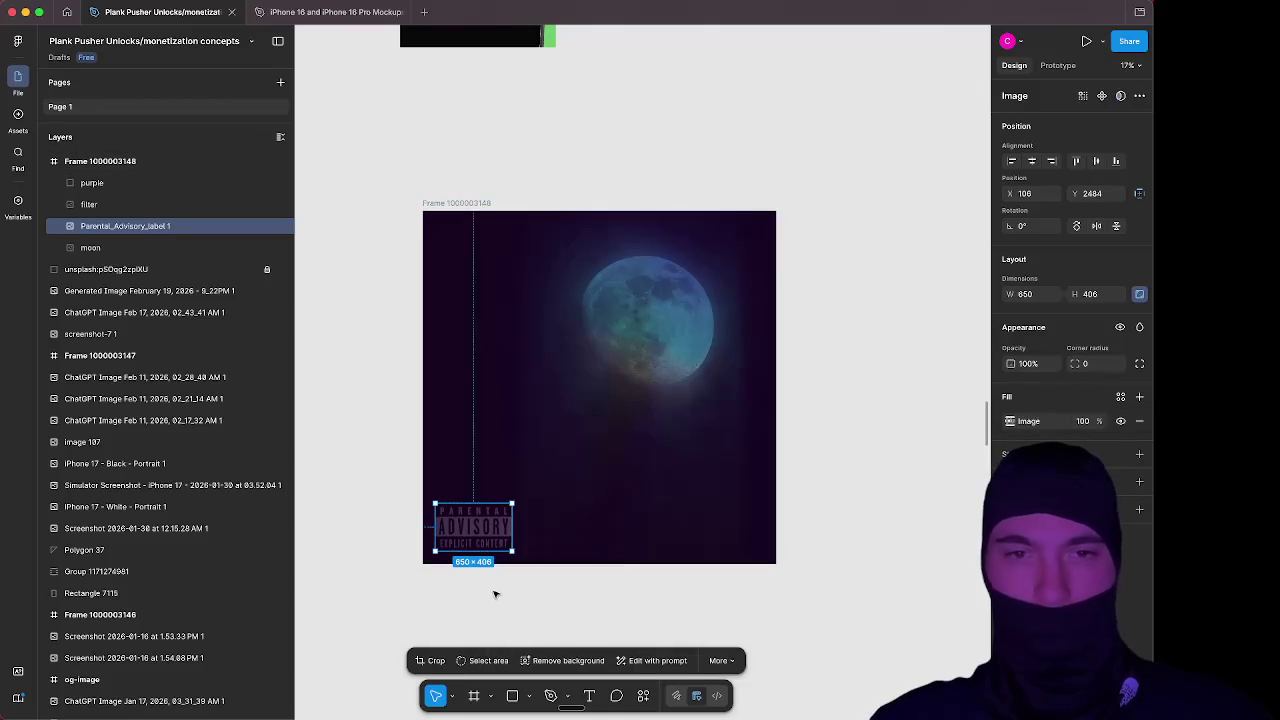
left_click(495, 592)
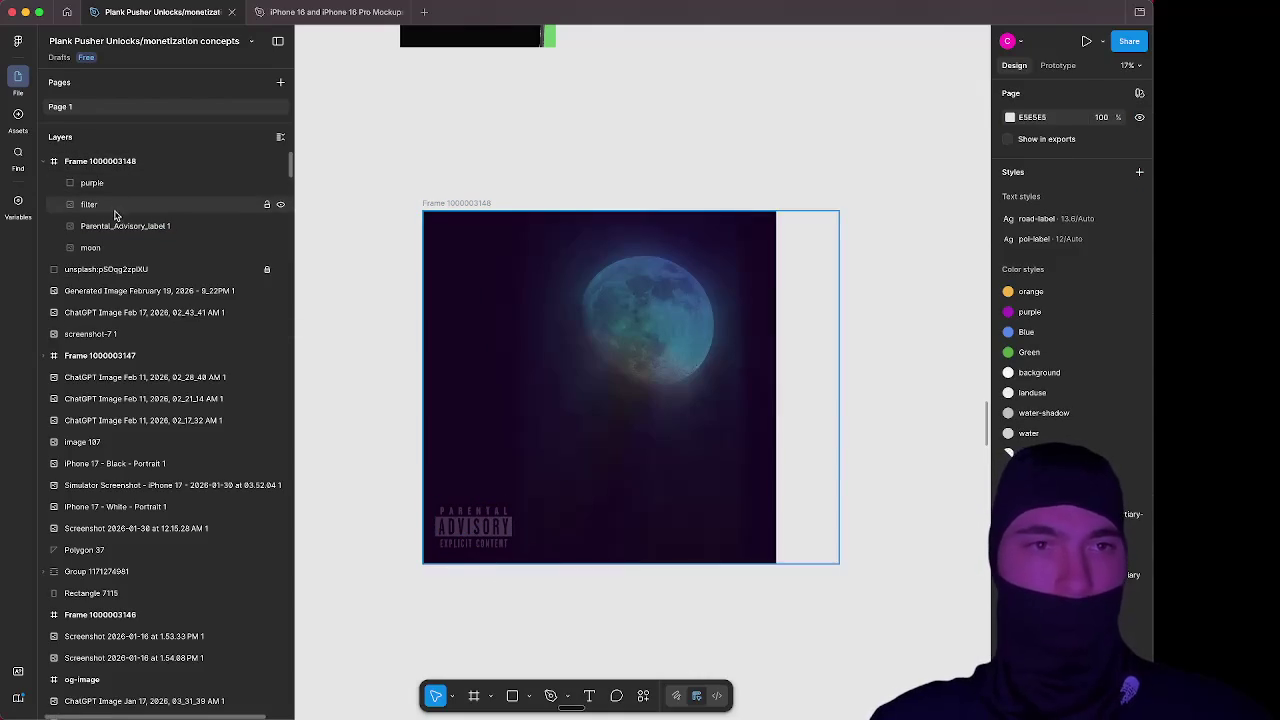
Move Parental_Advisory_label 1 above the filter layer in the Layers panel
left_click_drag(121, 228, 124, 203)
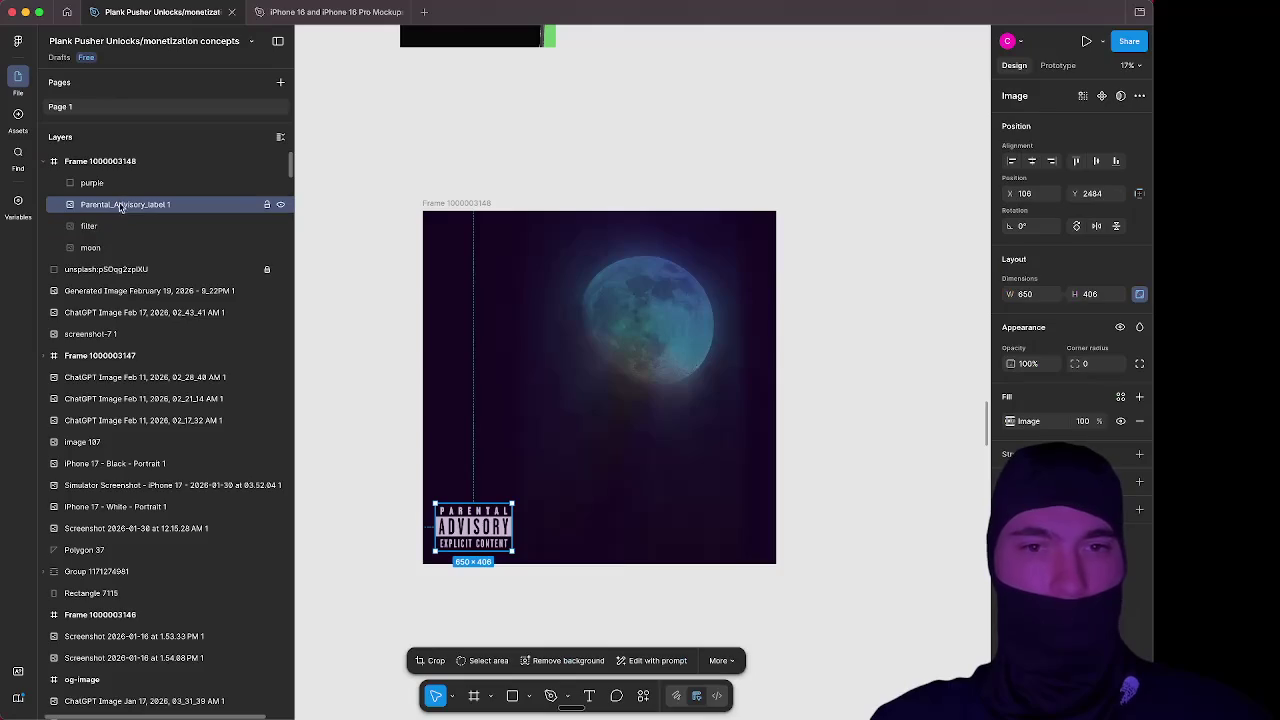
left_click(336, 296)
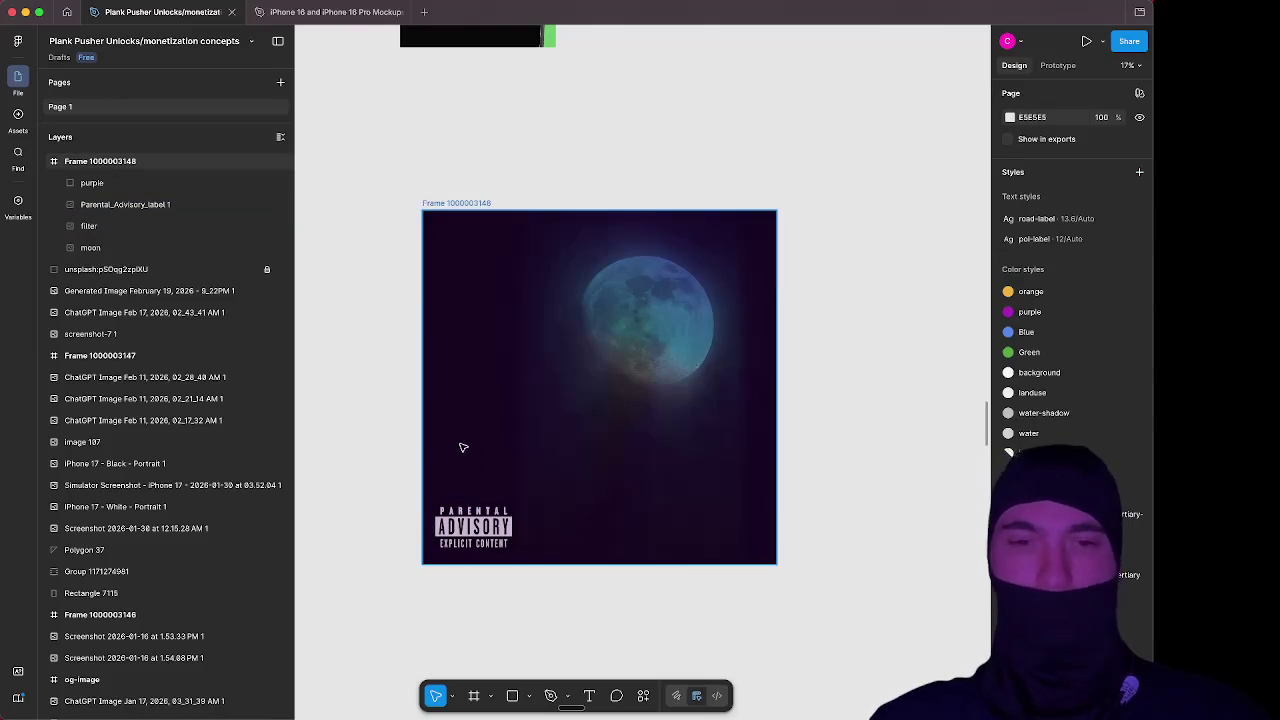
scroll(336, 550, "down", 2)
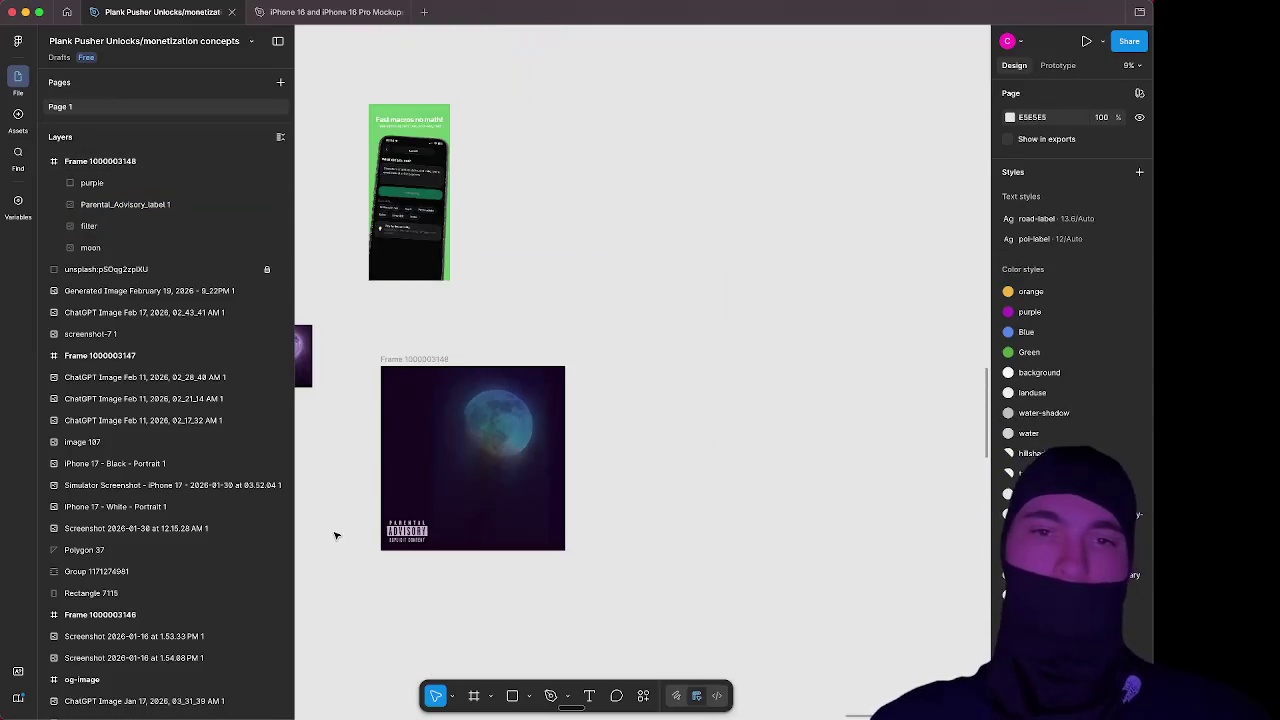
scroll(335, 535, "up", 5)
scroll(335, 535, "down", 3)
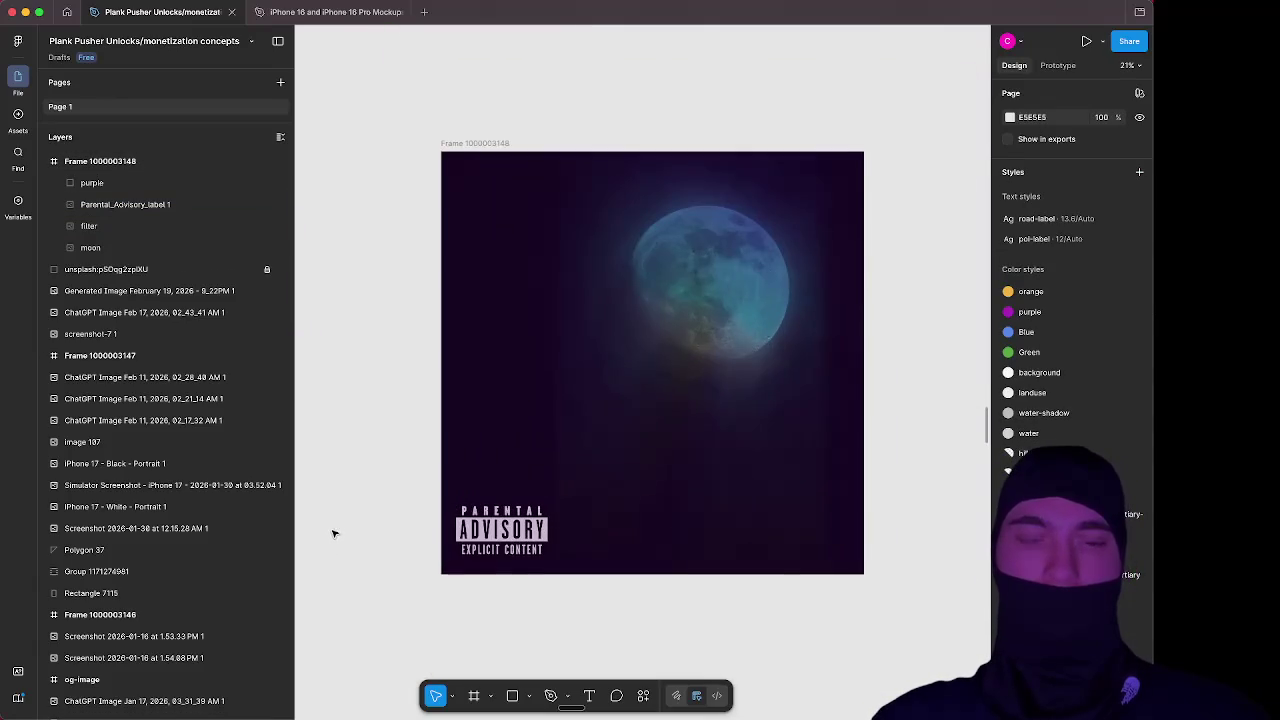
scroll(340, 530, "up", 3)
scroll(340, 530, "right", 2)
scroll(400, 525, "up", 1)
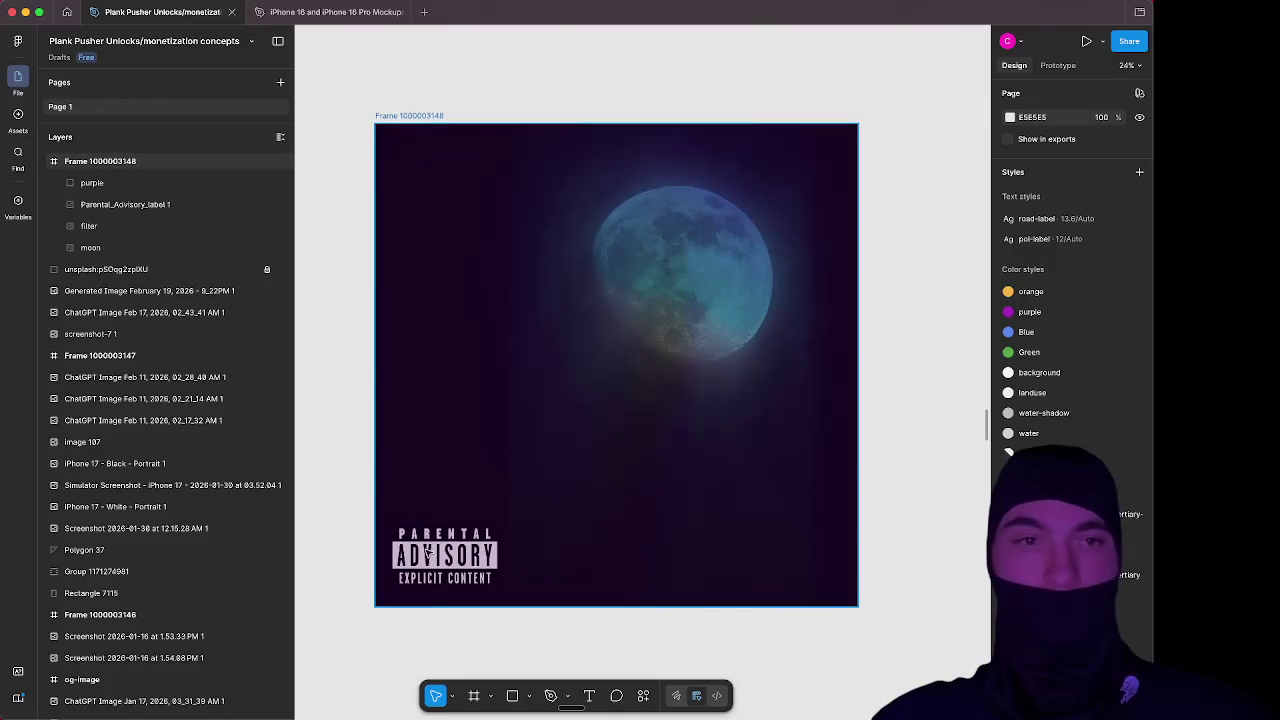
Shrink the Parental Advisory label further to 553×345
left_click(152, 204)
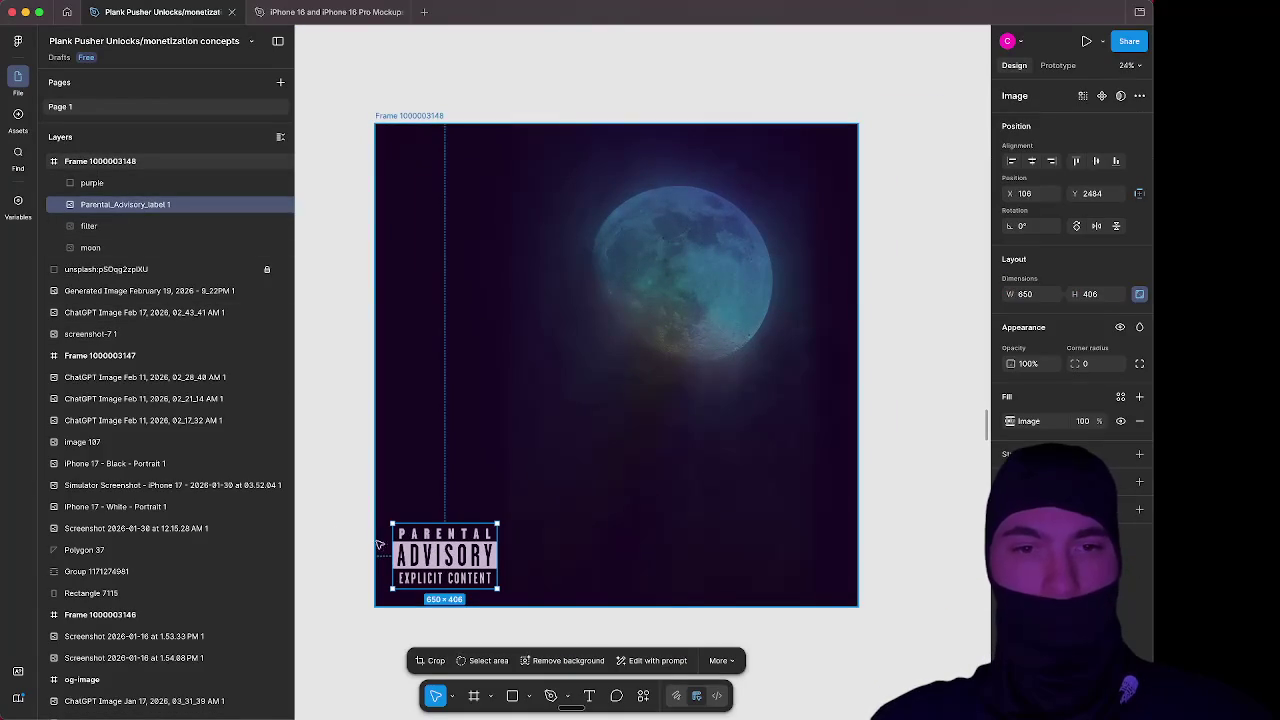
left_click_drag(391, 521, 449, 549)
left_click(334, 514)
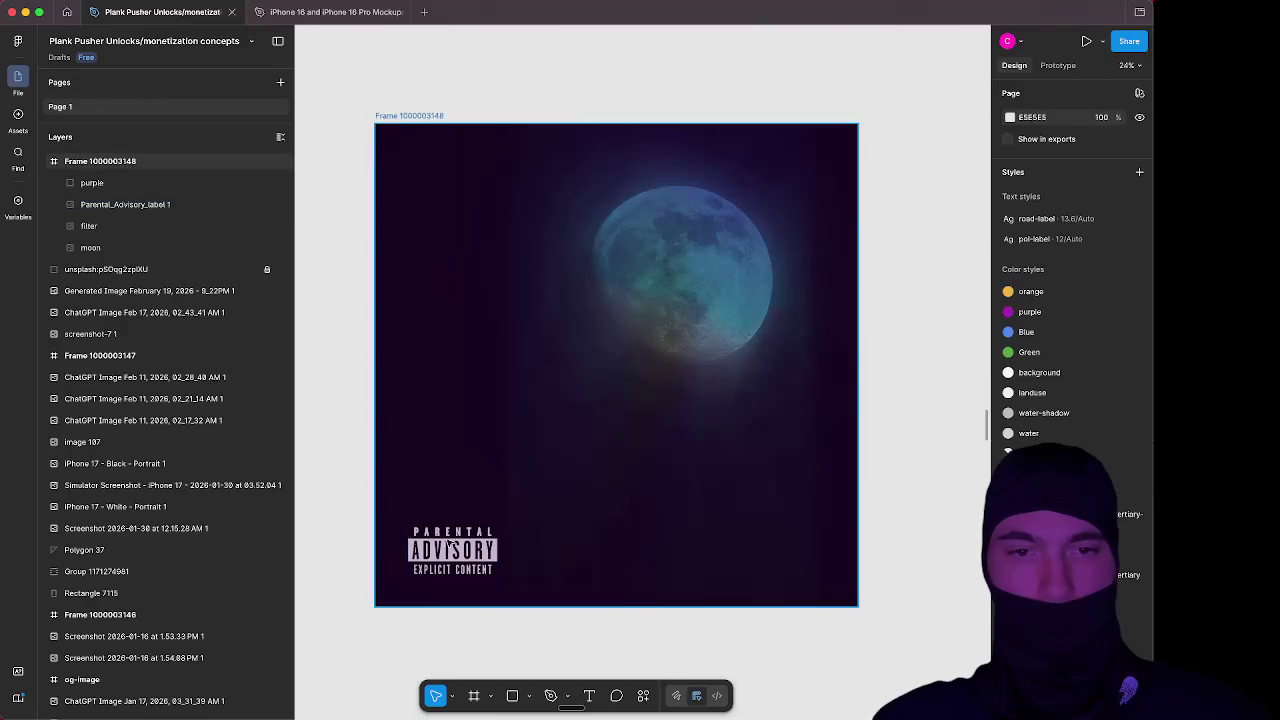
scroll(377, 517, "down", 3)
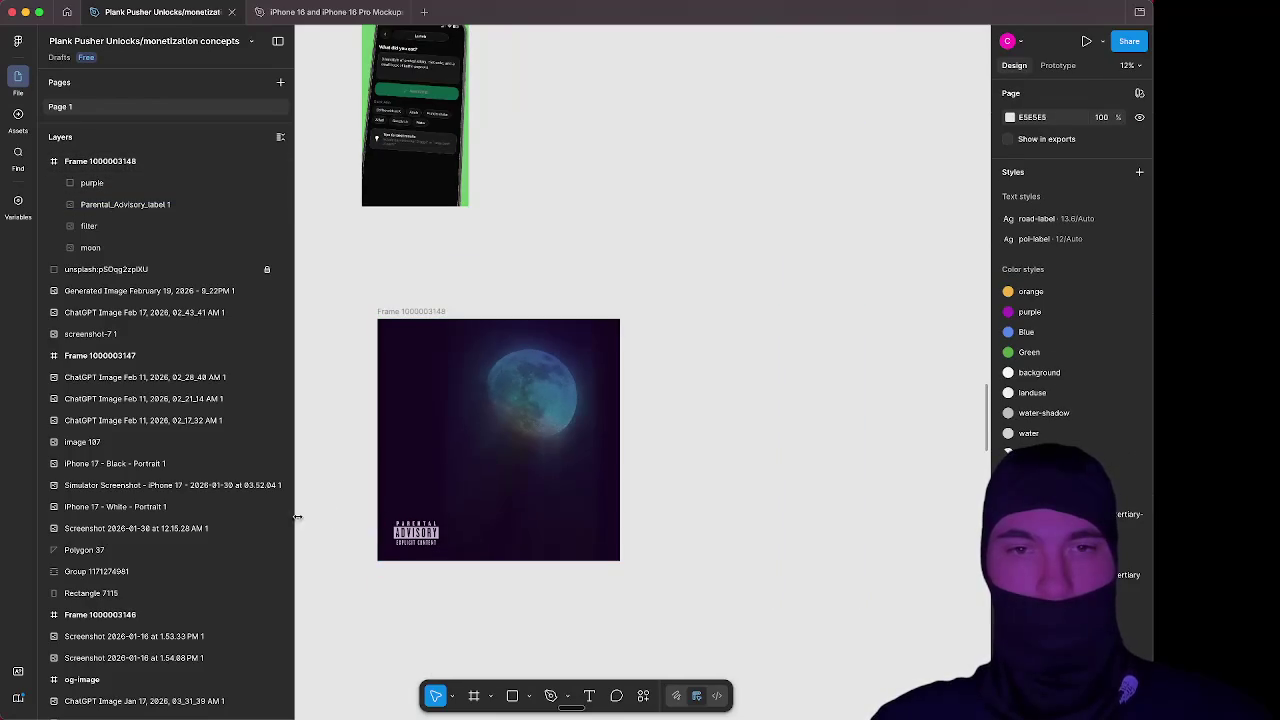
scroll(367, 538, "left", 2)
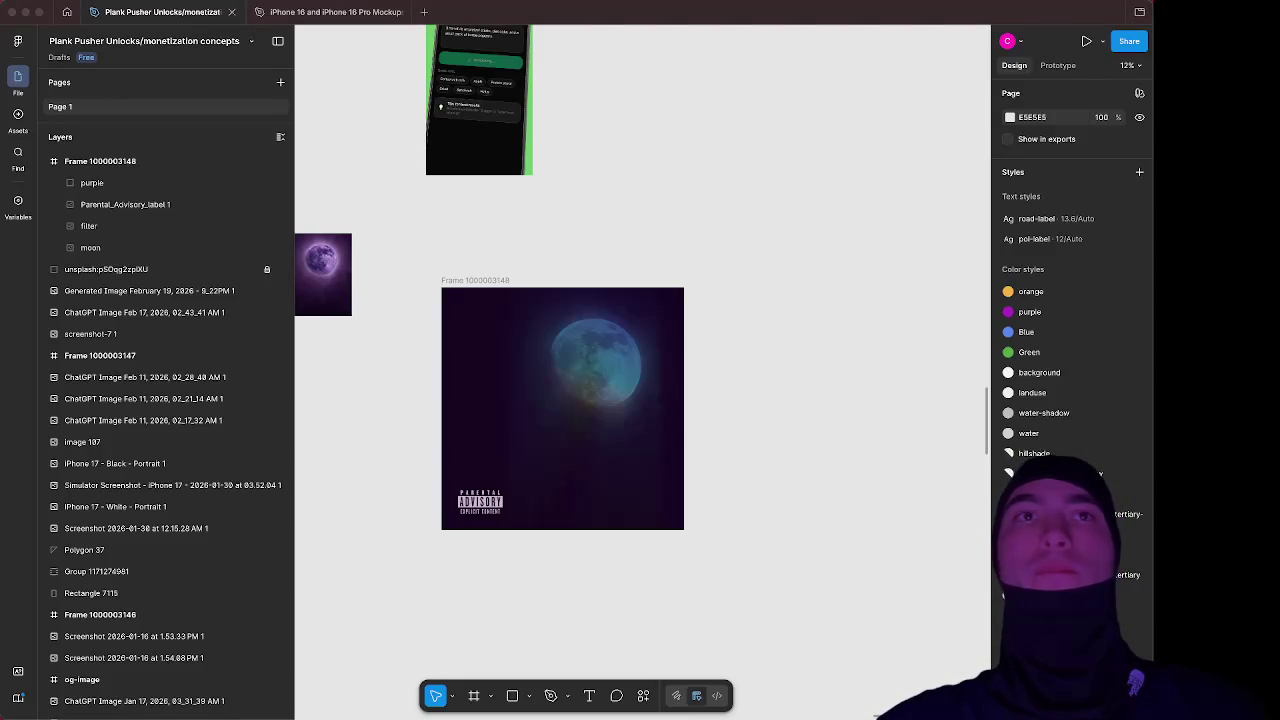
left_click(770, 400)
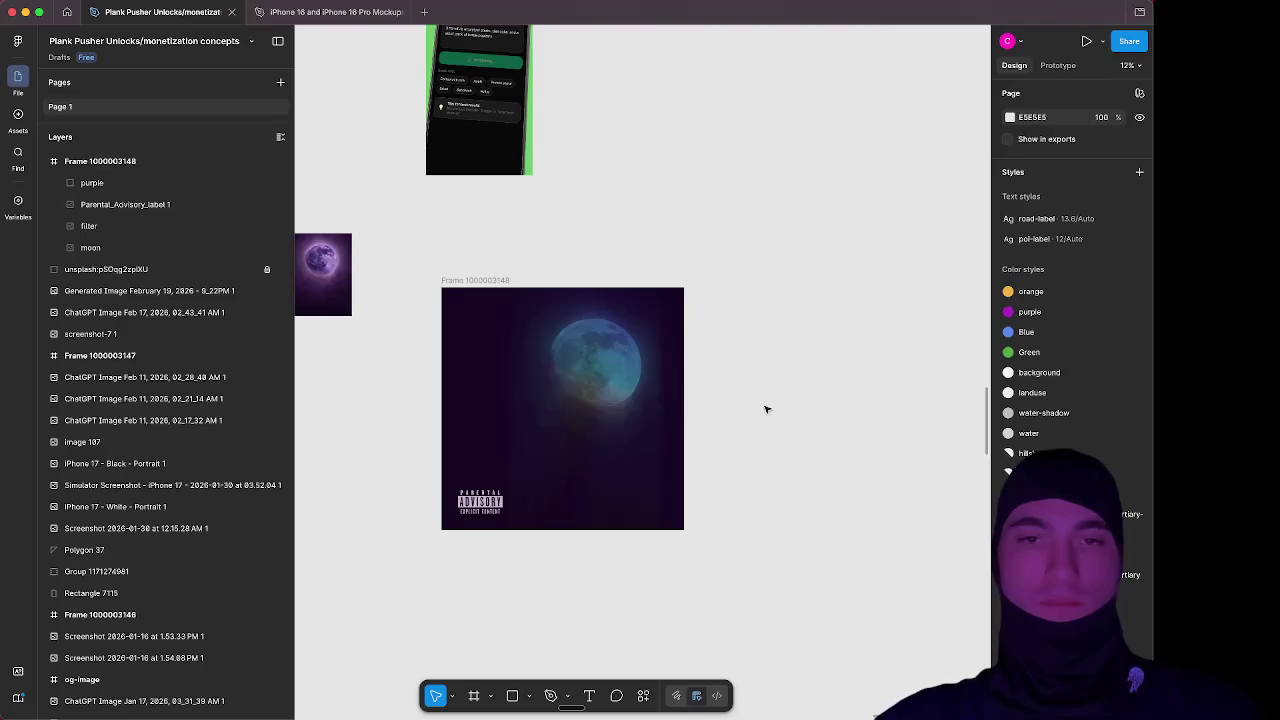
left_click(580, 440)
scroll(580, 440, "up", 5)
scroll(561, 431, "up", 3)
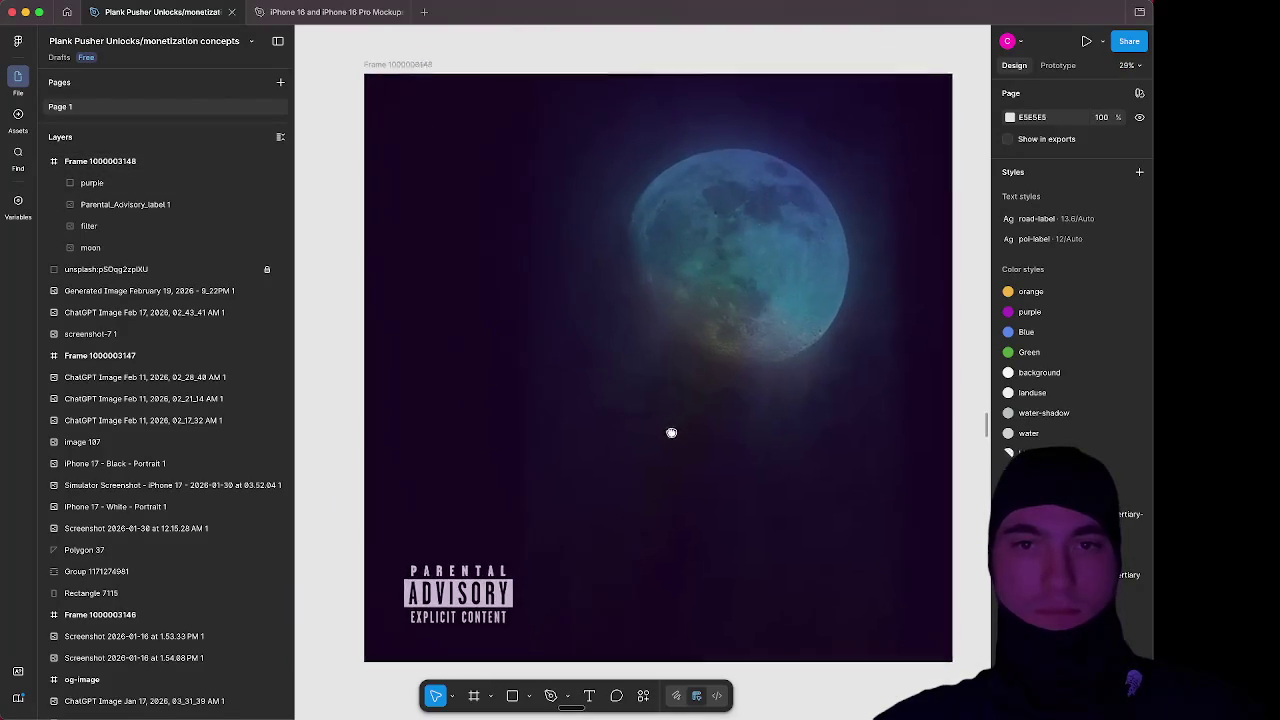
key("Escape")
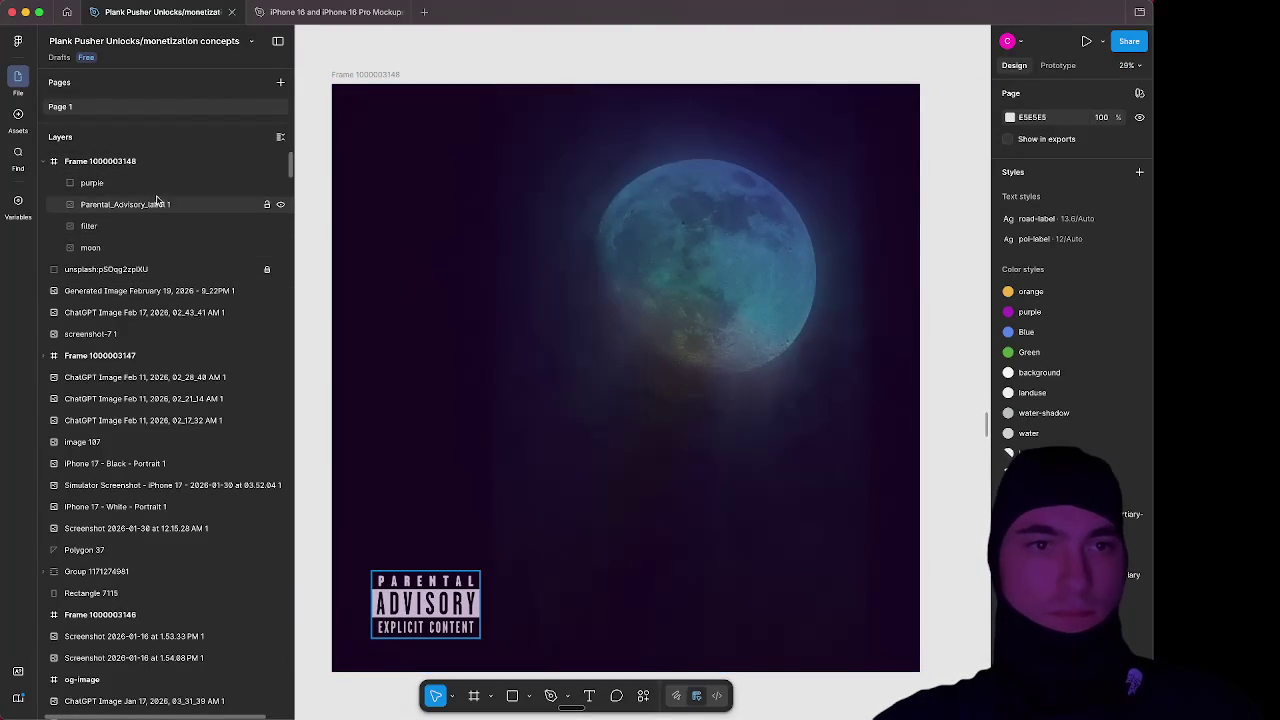
left_click(155, 226)
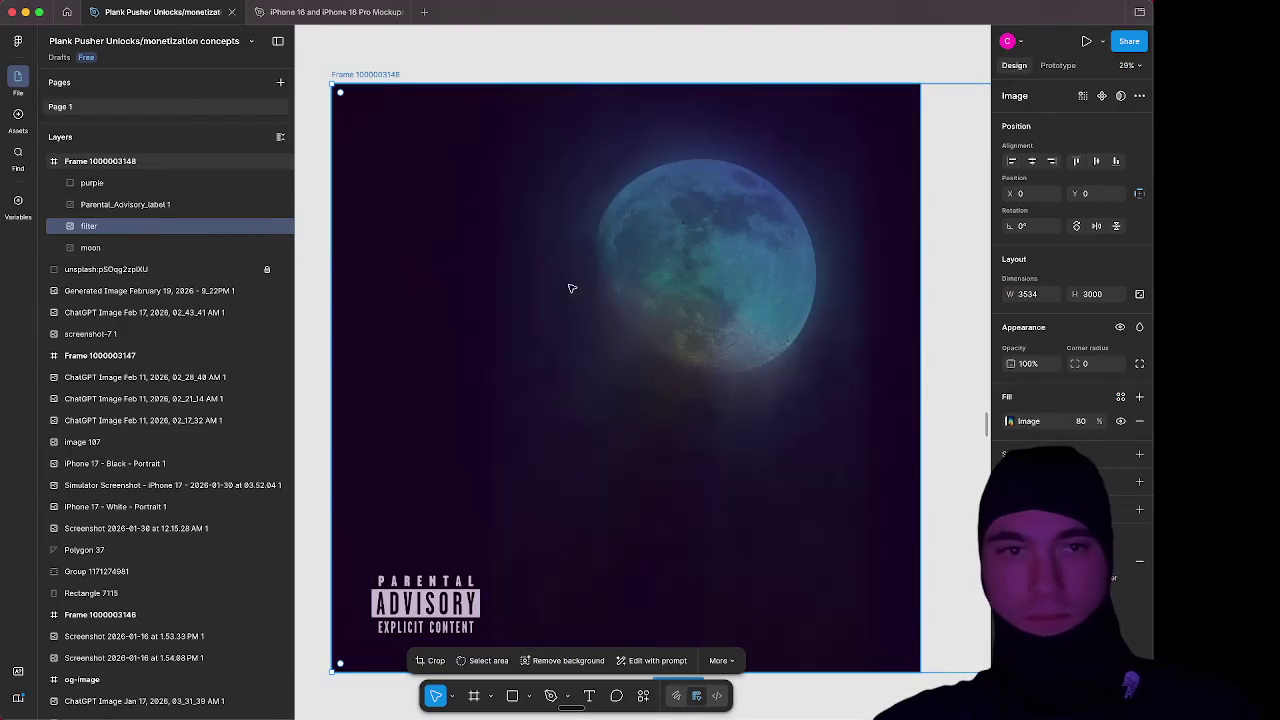
left_click(281, 227)
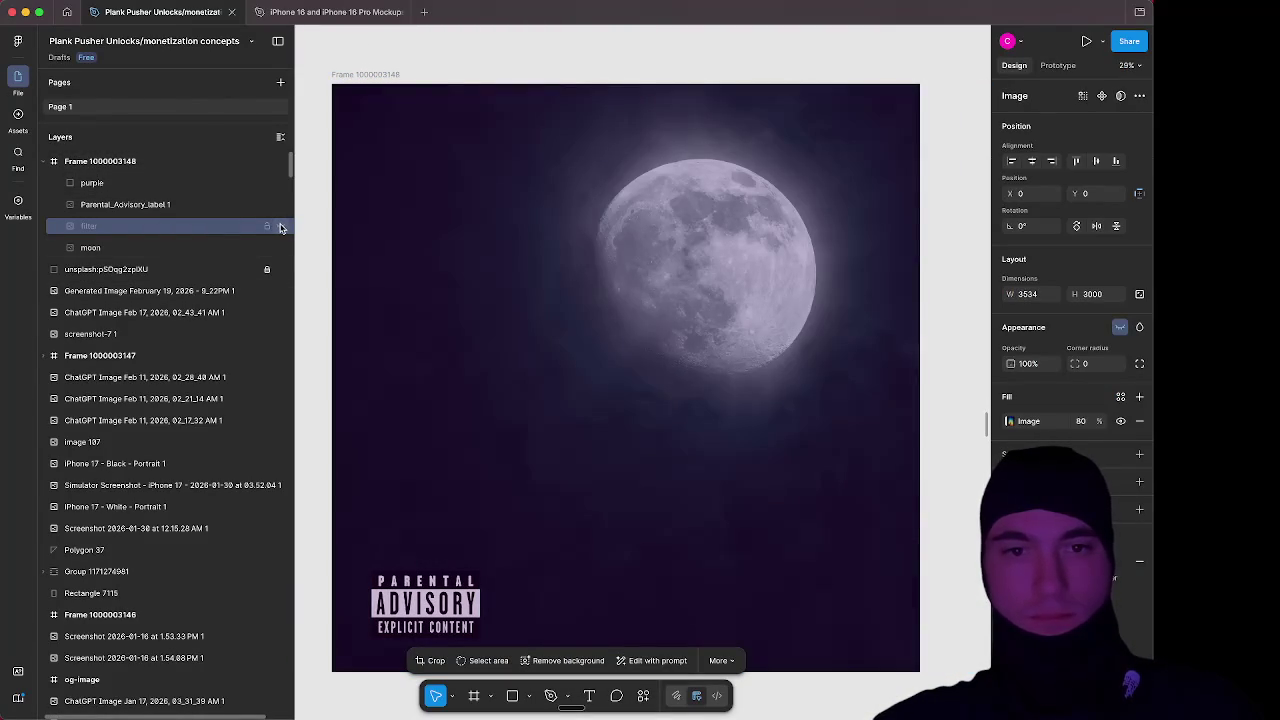
scroll(543, 286, "down", 5, "ctrl")
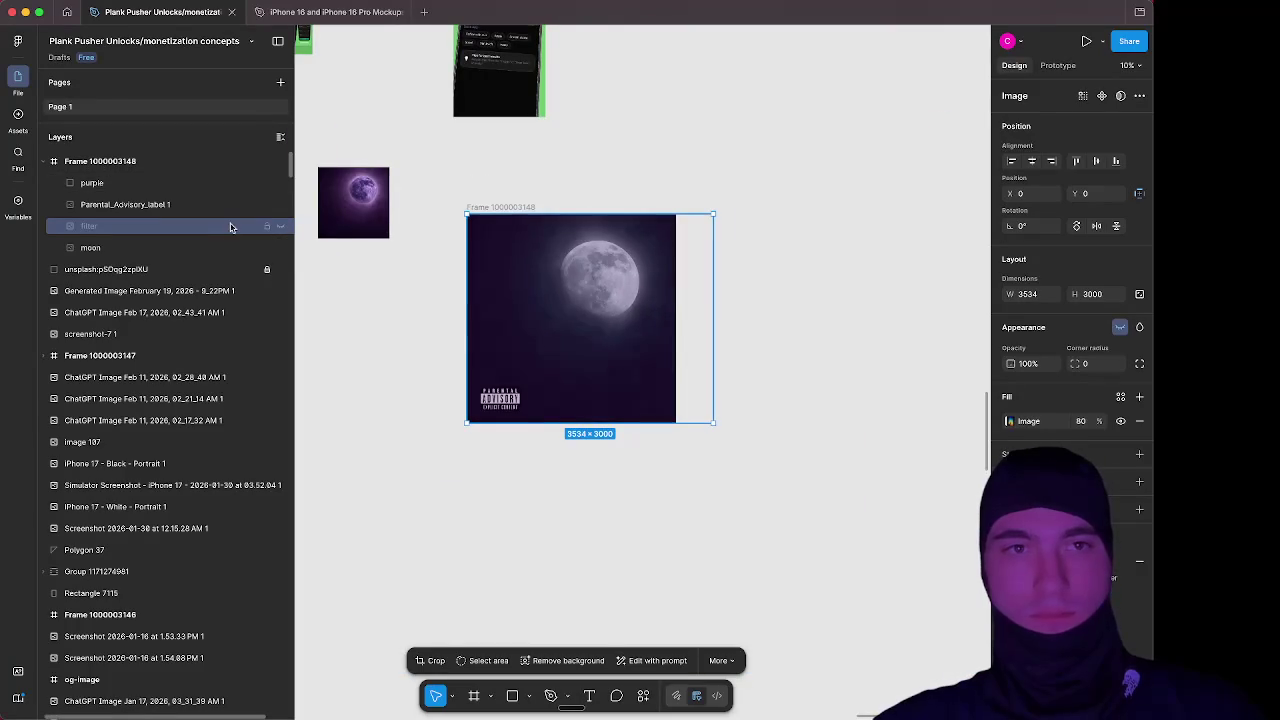
left_click(280, 227)
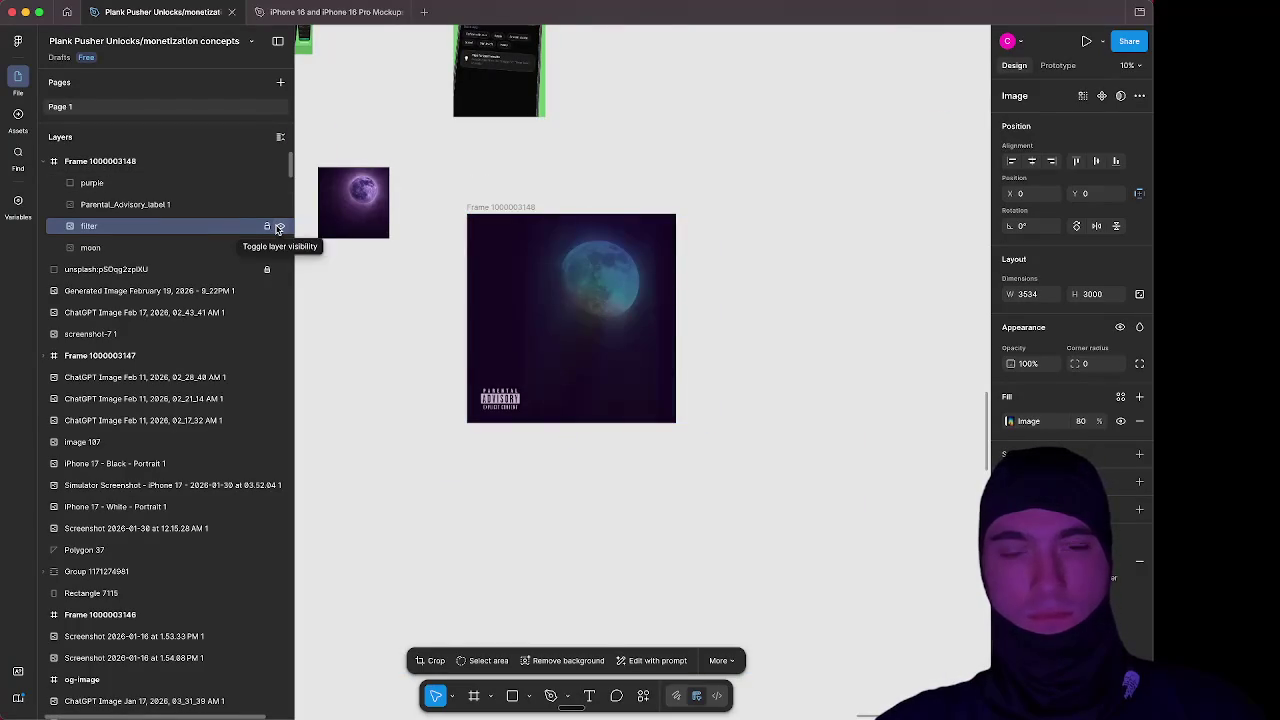
left_click(279, 228)
left_click(280, 228)
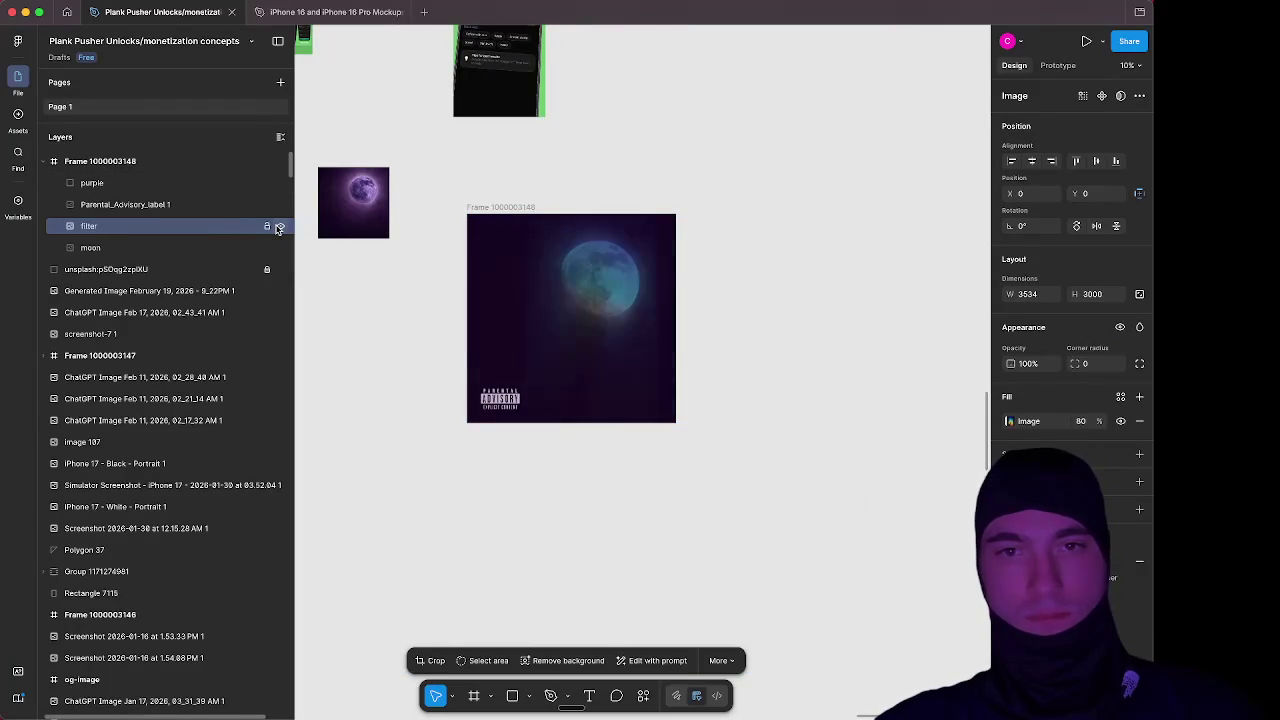
left_click(279, 228)
left_click(279, 228)
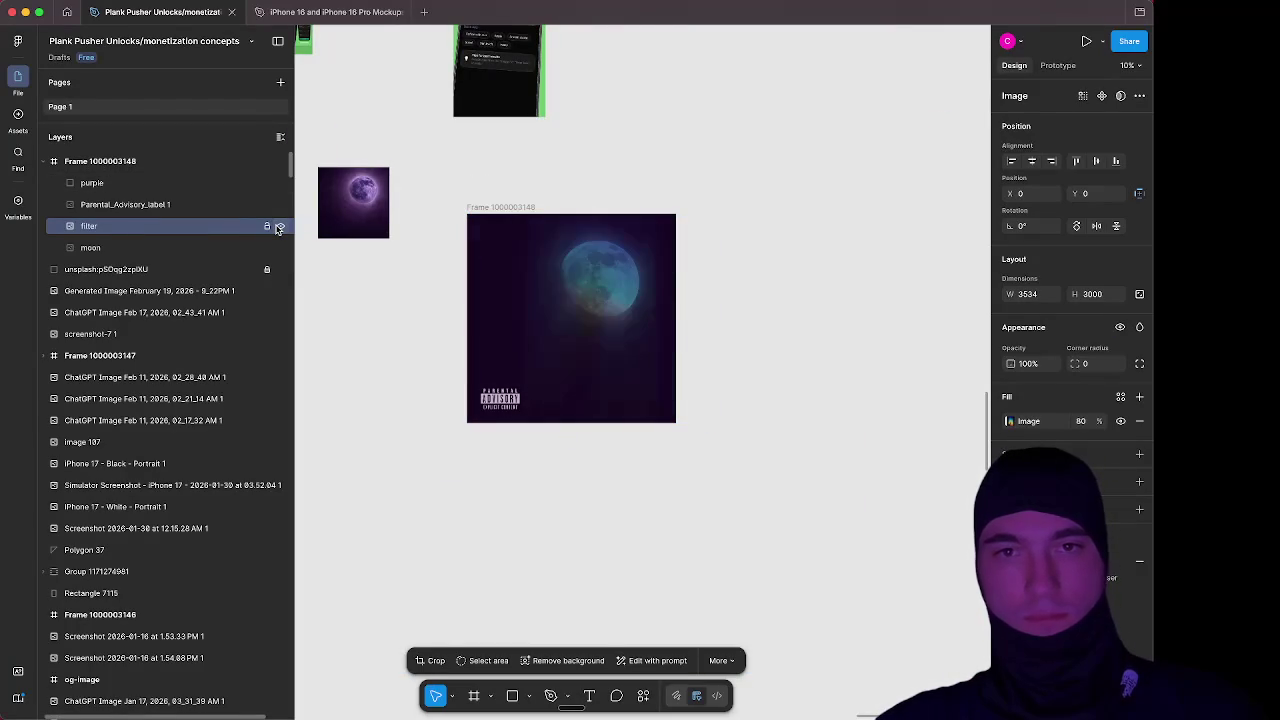
left_click(1084, 424)
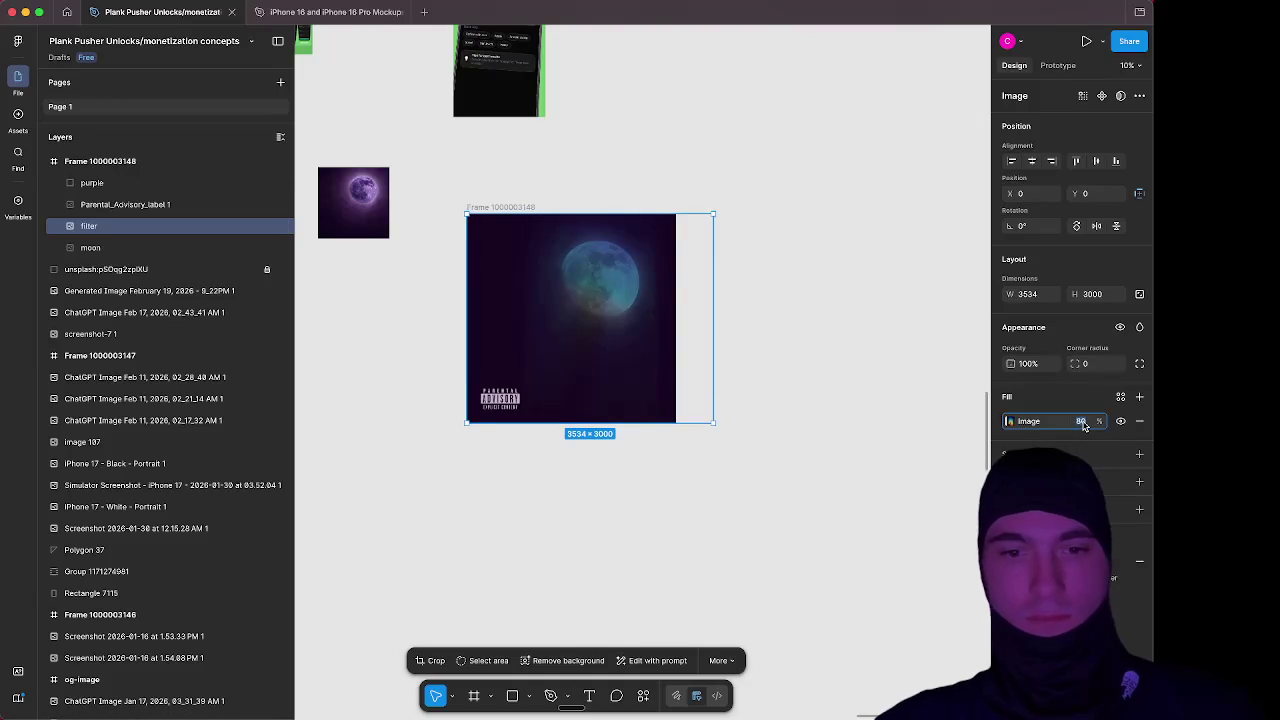
type("70")
key("Return")
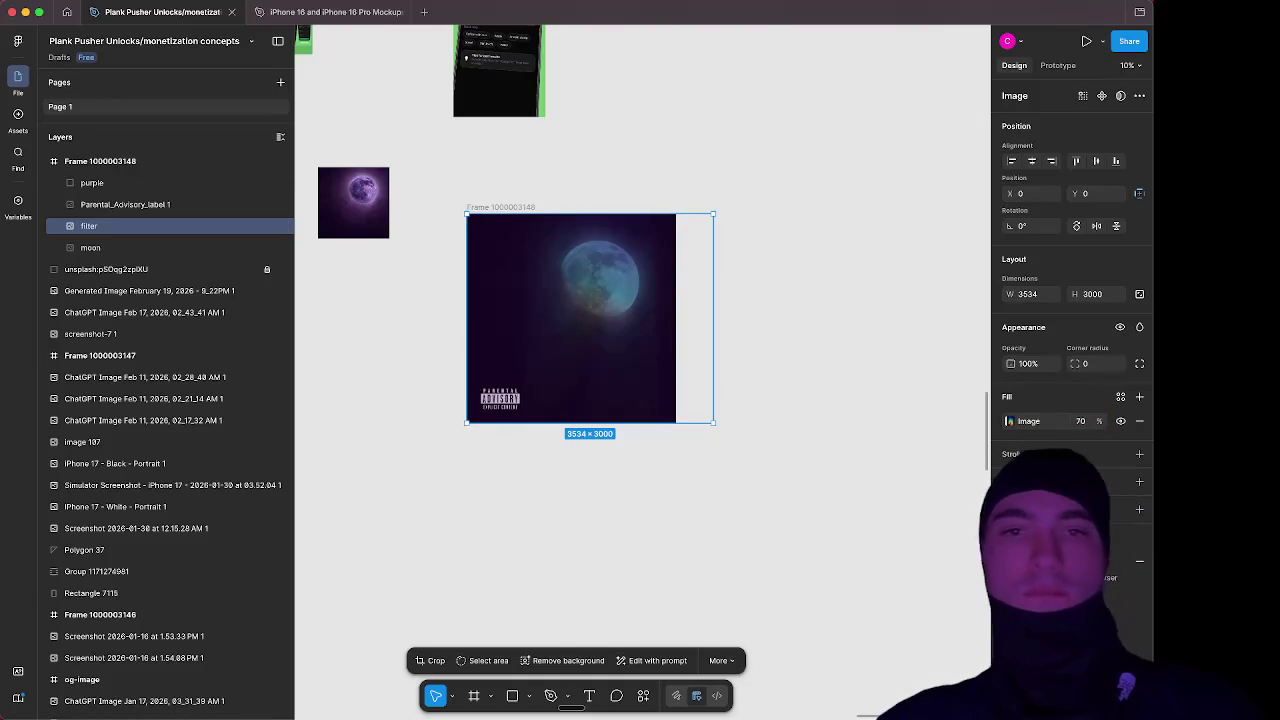
key("cmd+z")
Replace the frame's default numbered name with 'dope for sale - album cover' in Layers
left_click(900, 274)
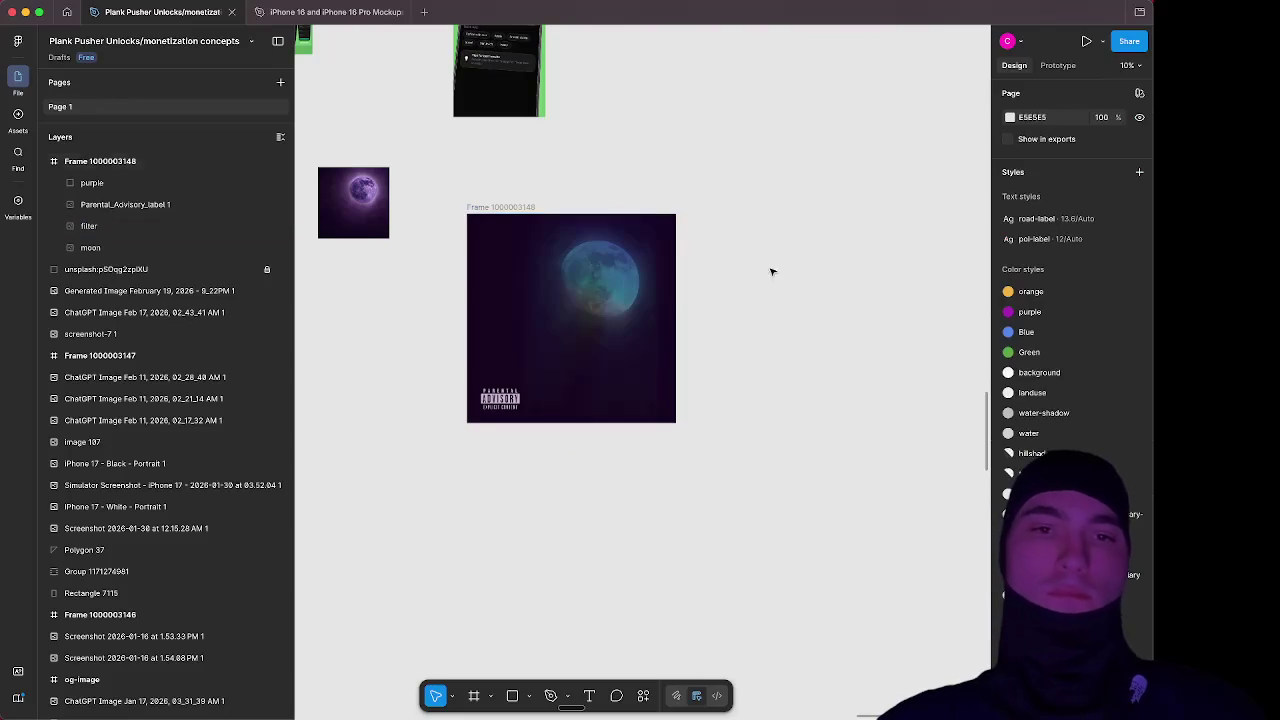
double_click(116, 162)
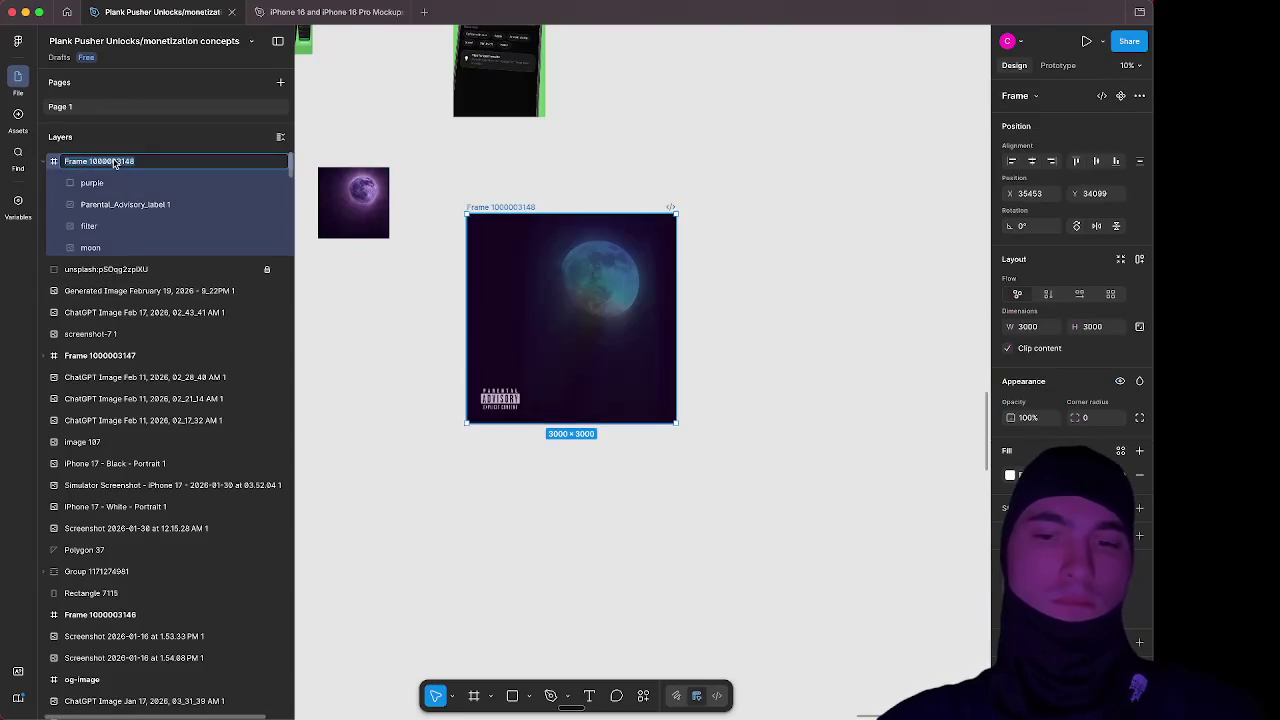
key("BackSpace")
type("dope for sale - album cover")
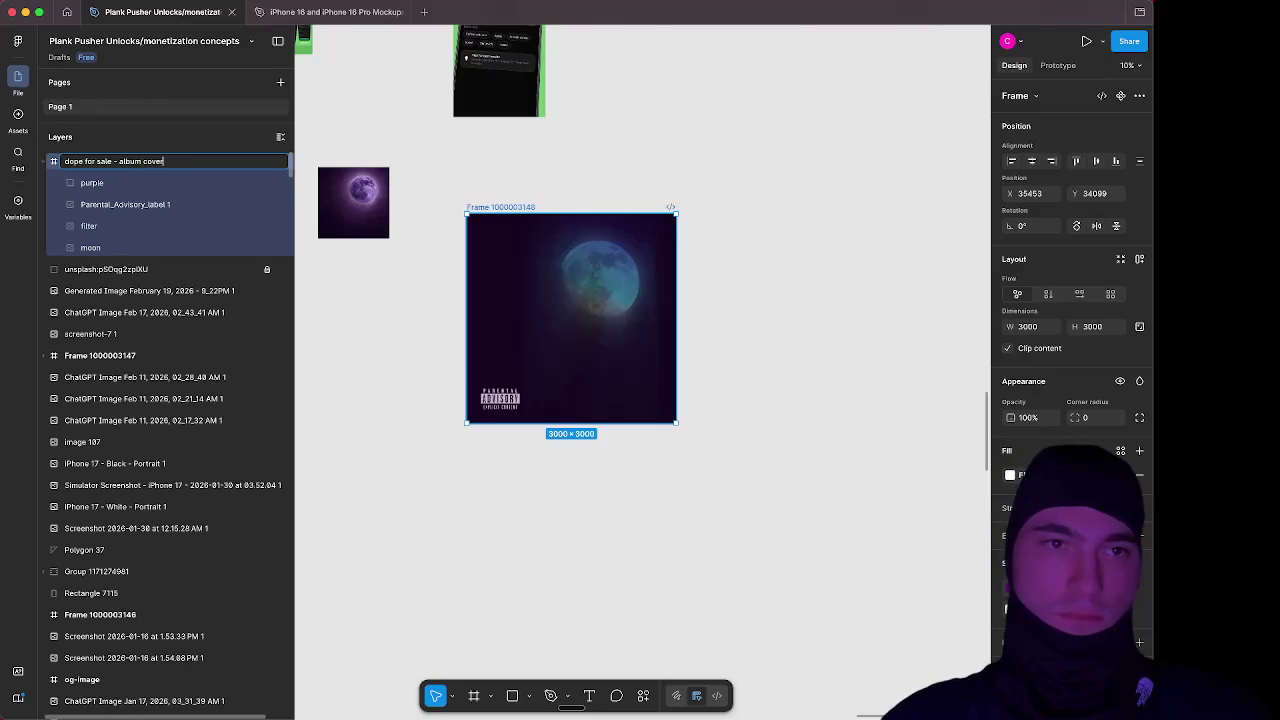
key("Return")
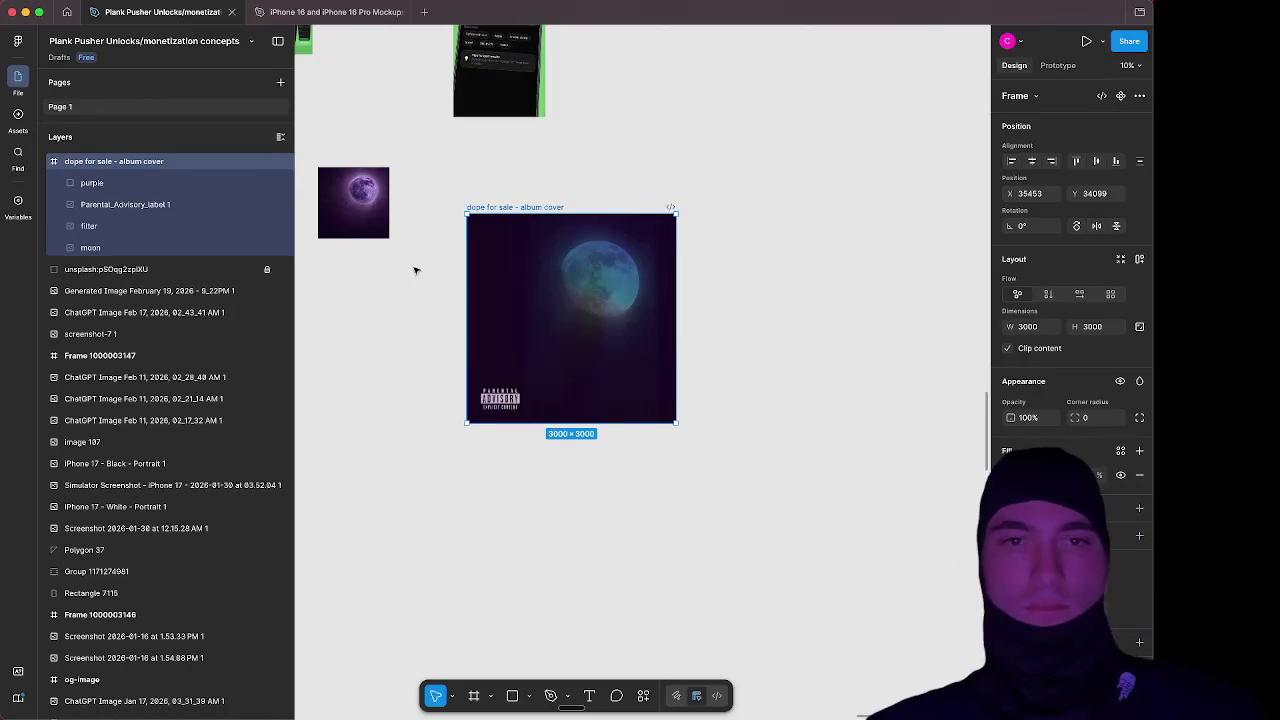
left_click(794, 259)
scroll(606, 309, "up", 5)
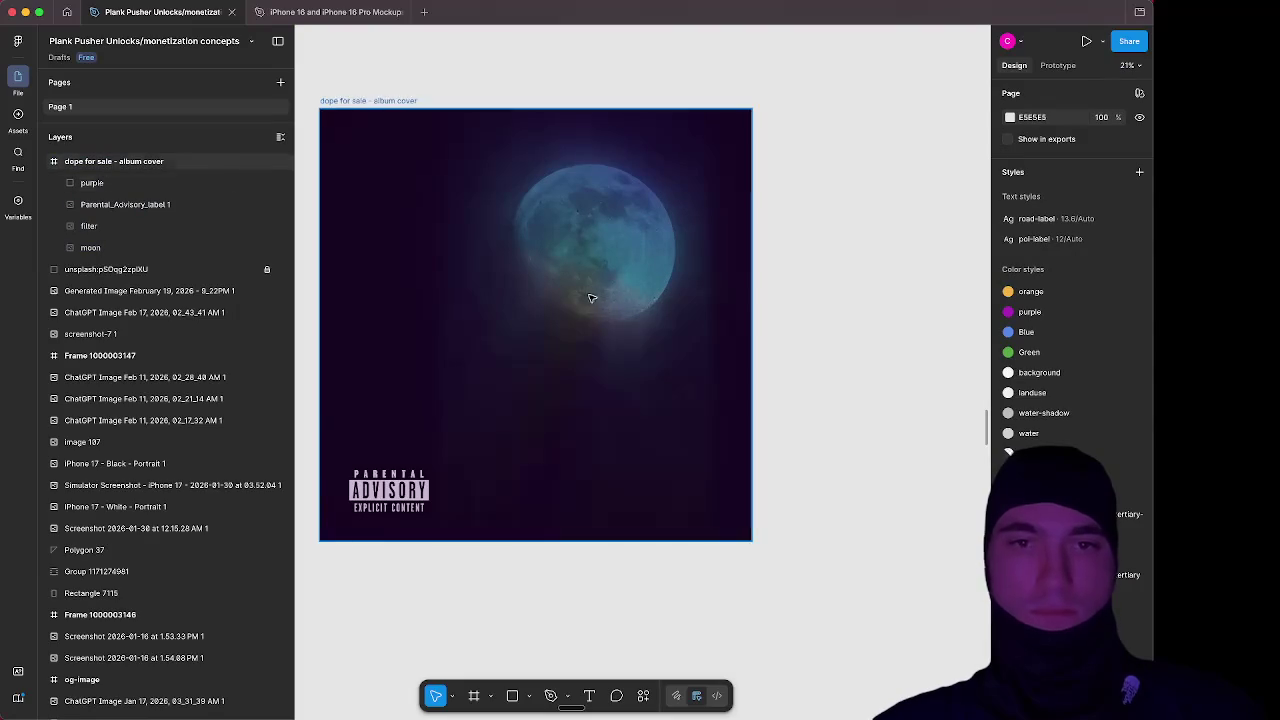
scroll(567, 307, "up", 3)
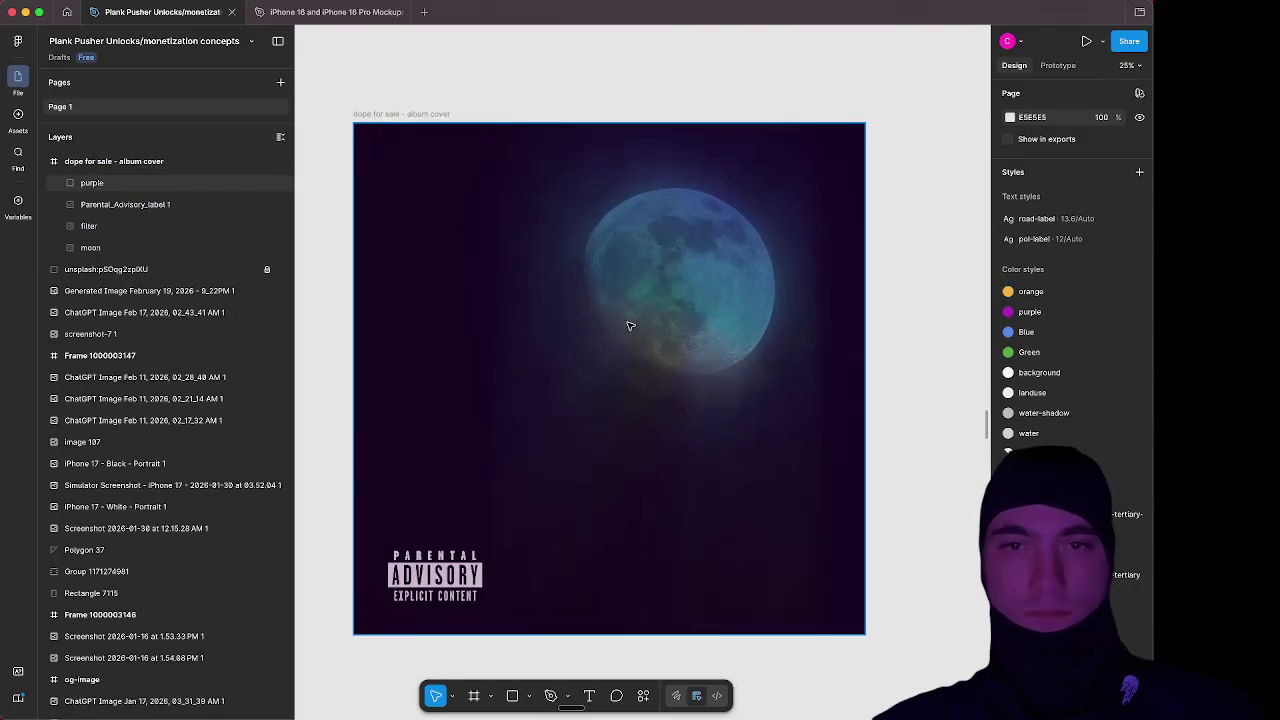
scroll(611, 318, "down", 1)
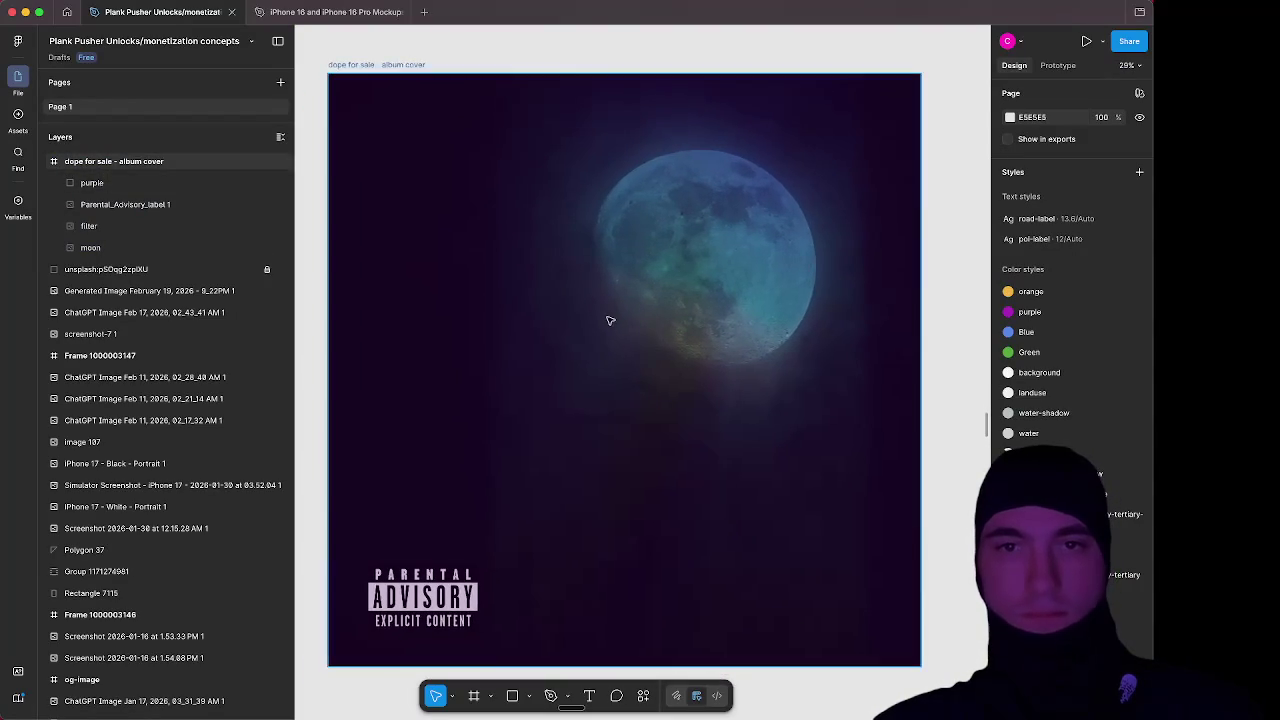
scroll(606, 317, "down", 12)
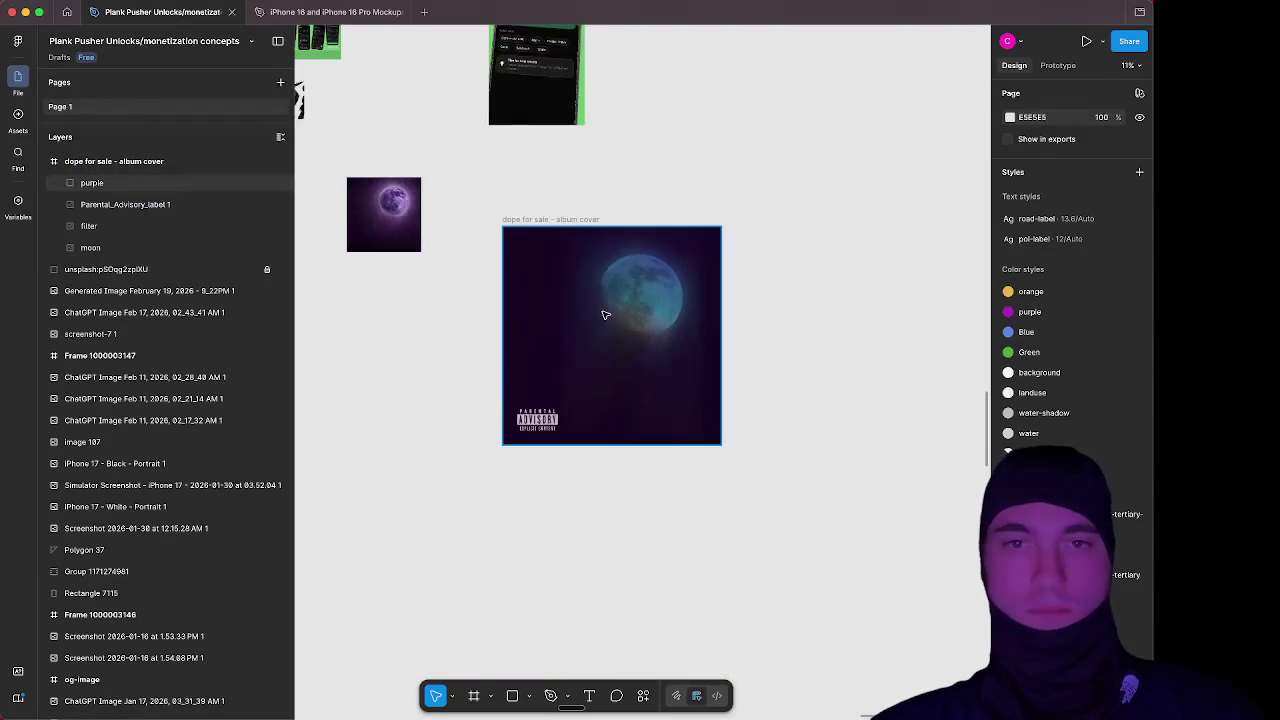
scroll(604, 314, "up", 12)
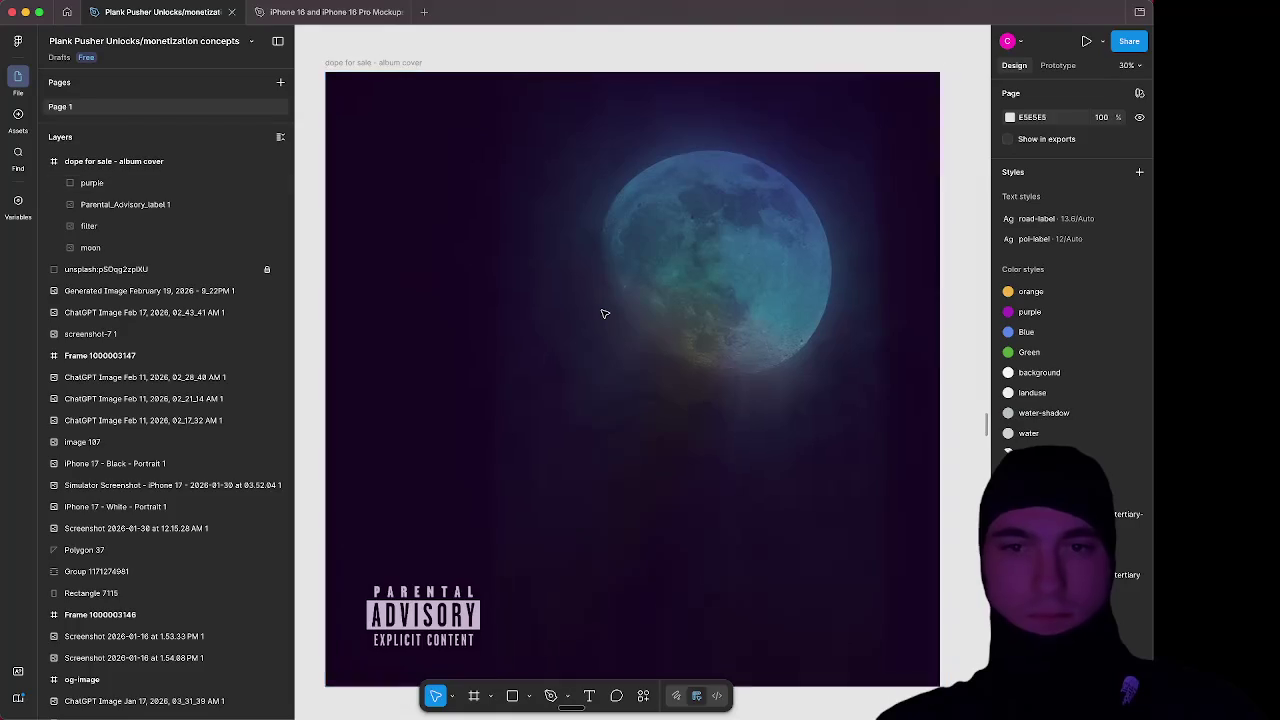
scroll(604, 314, "down", 1)
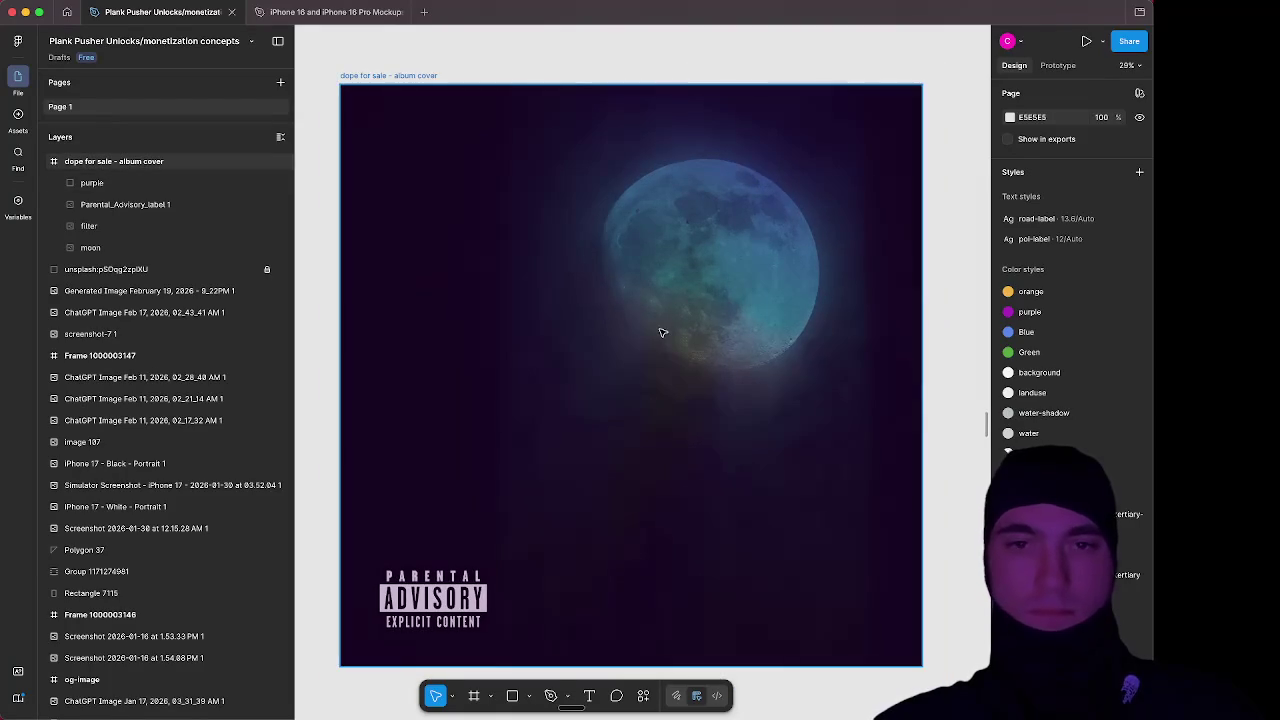
left_click(398, 77)
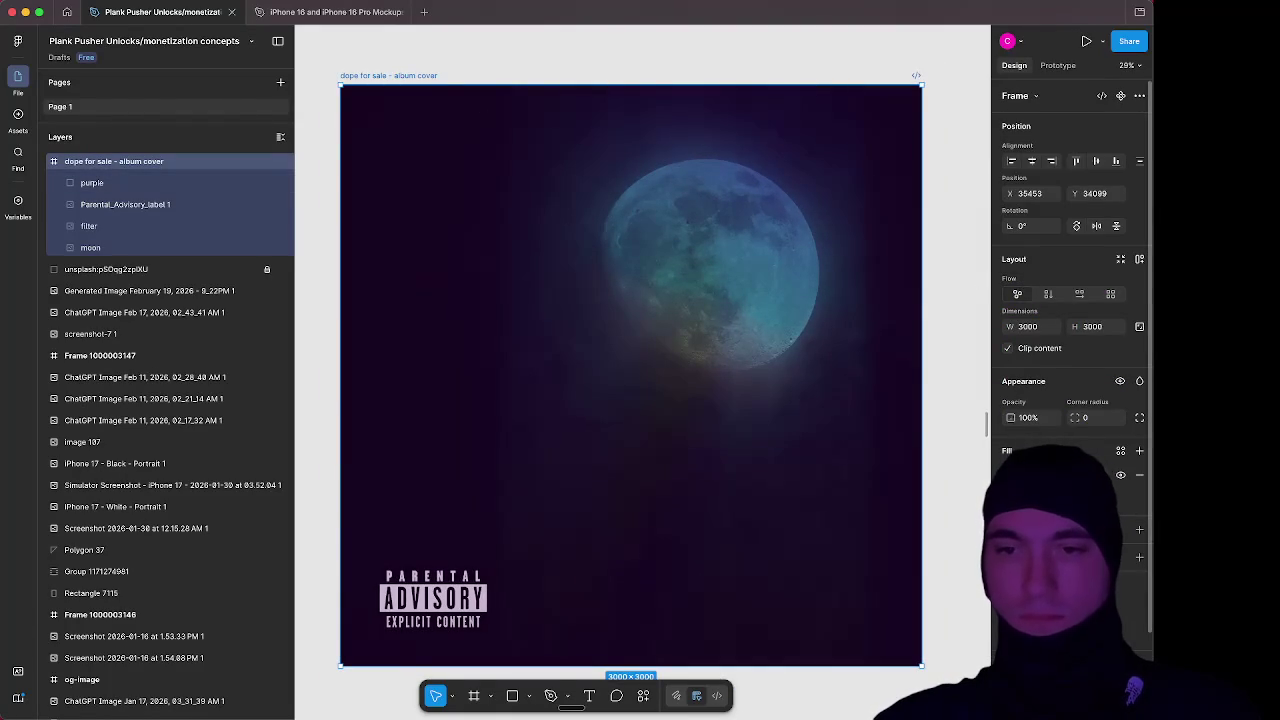
scroll(1070, 300, "down", 2)
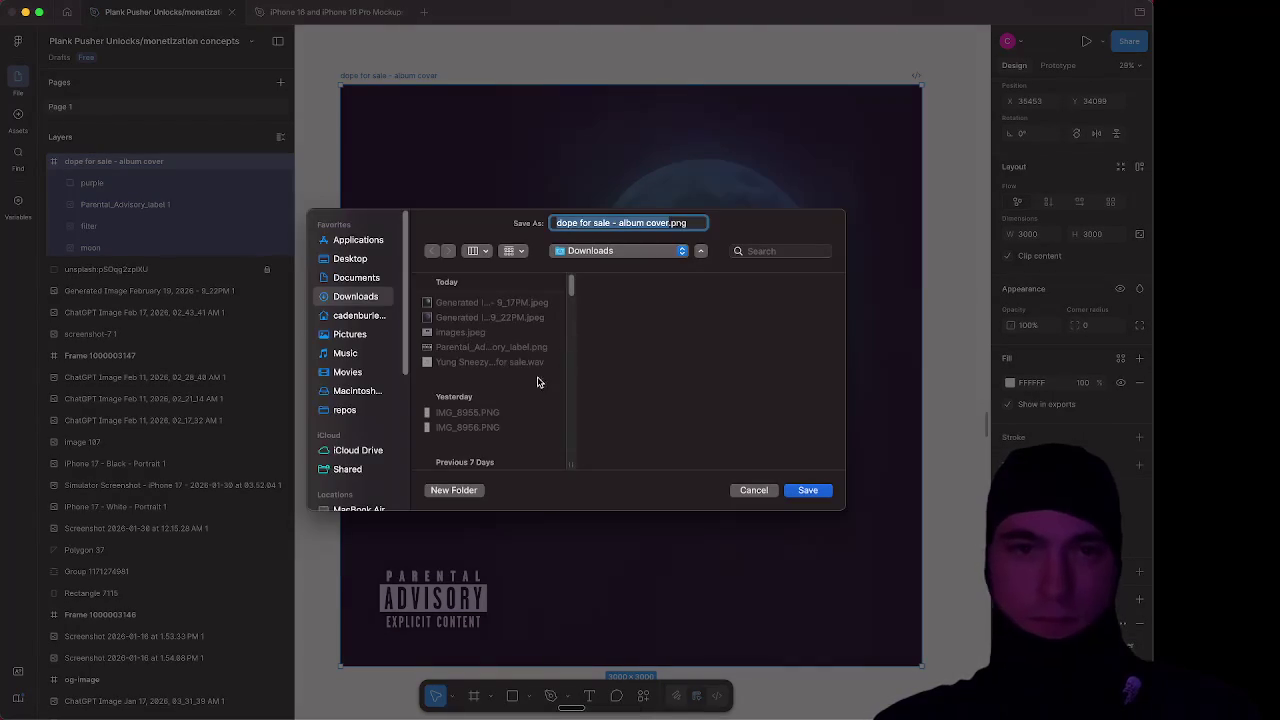
Create a new 'Music' folder in Documents and make it the save location
left_click(376, 279)
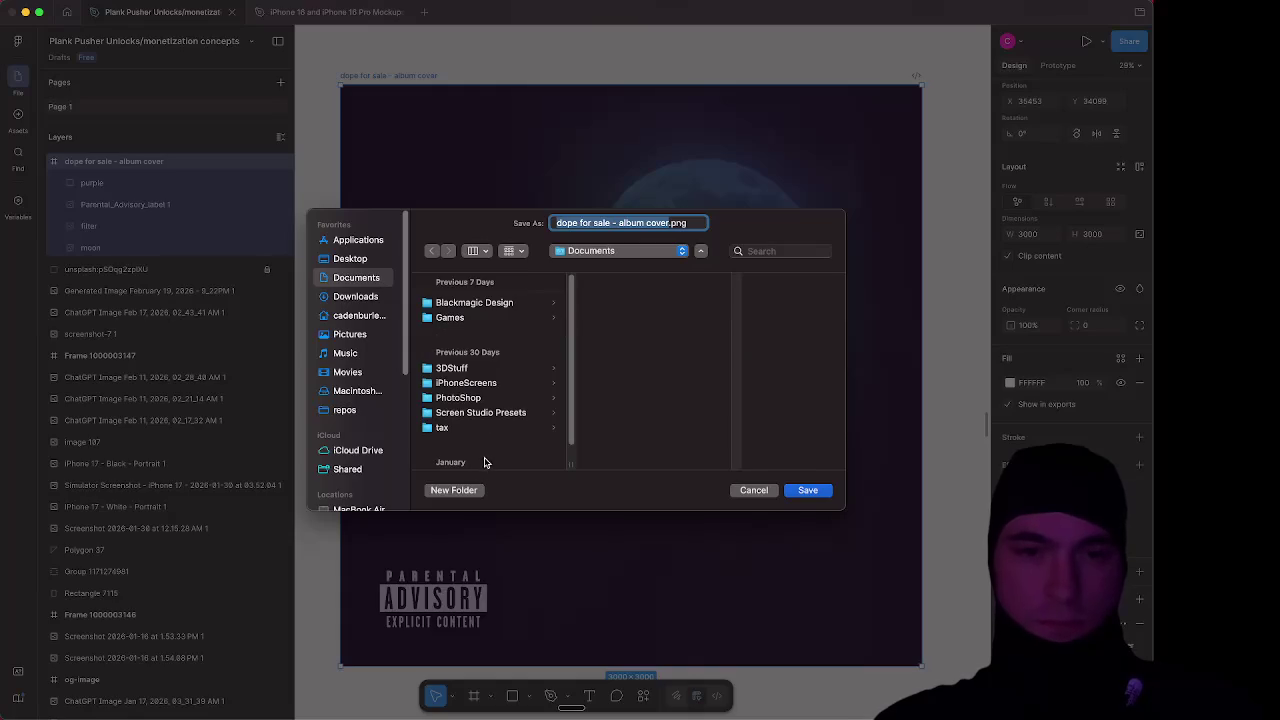
left_click(466, 496)
key("BackSpace")
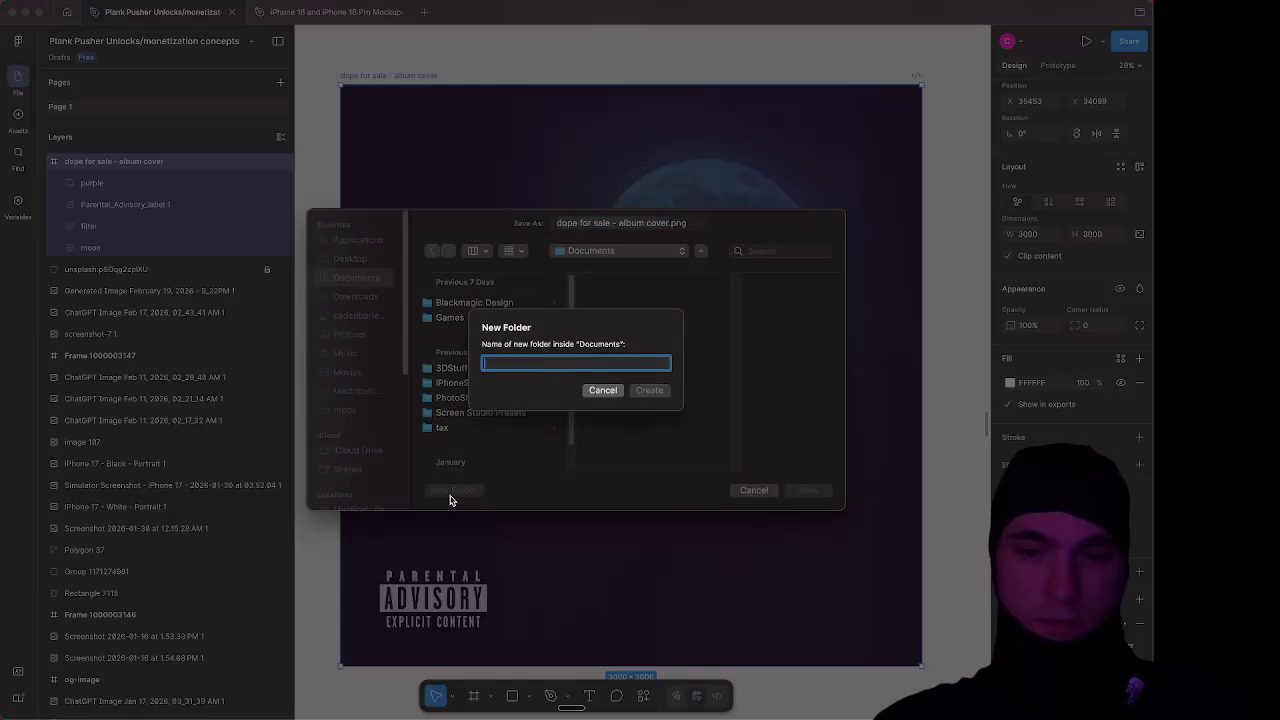
type("Music")
key("Return")
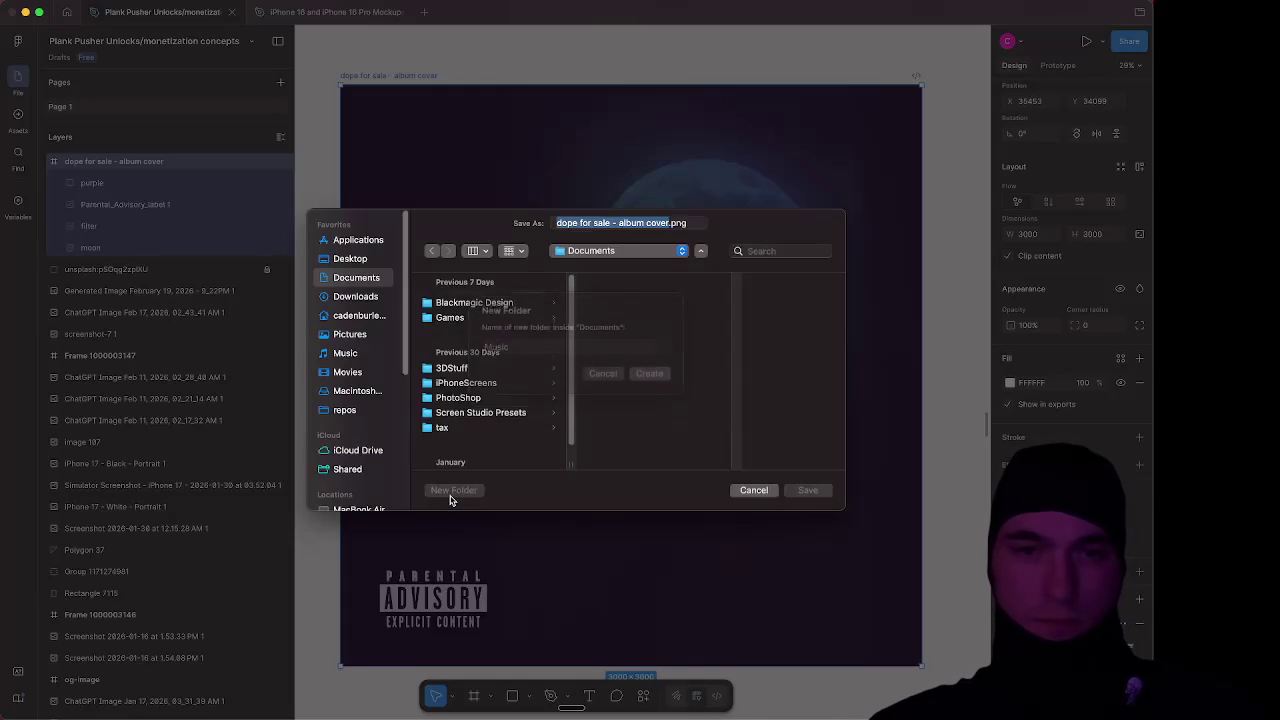
left_click(477, 305)
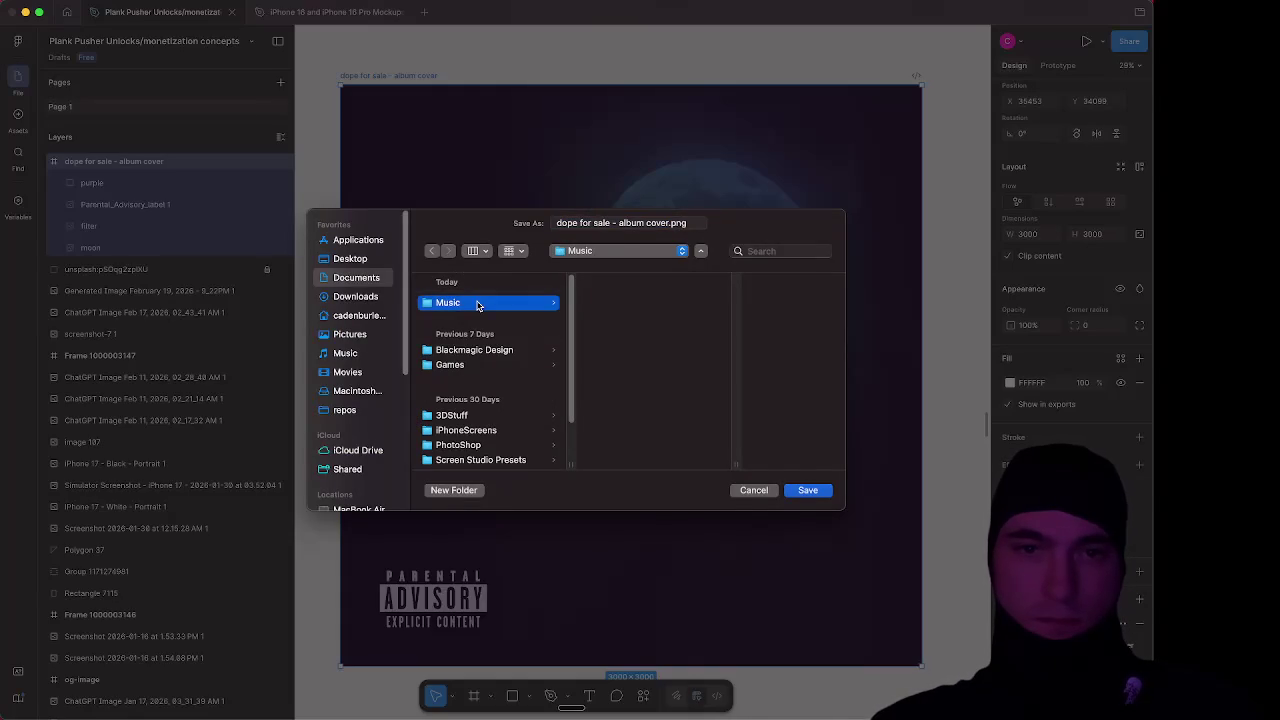
Create an 'album-art' folder inside Music and save the exported cover PNG there
left_click(446, 490)
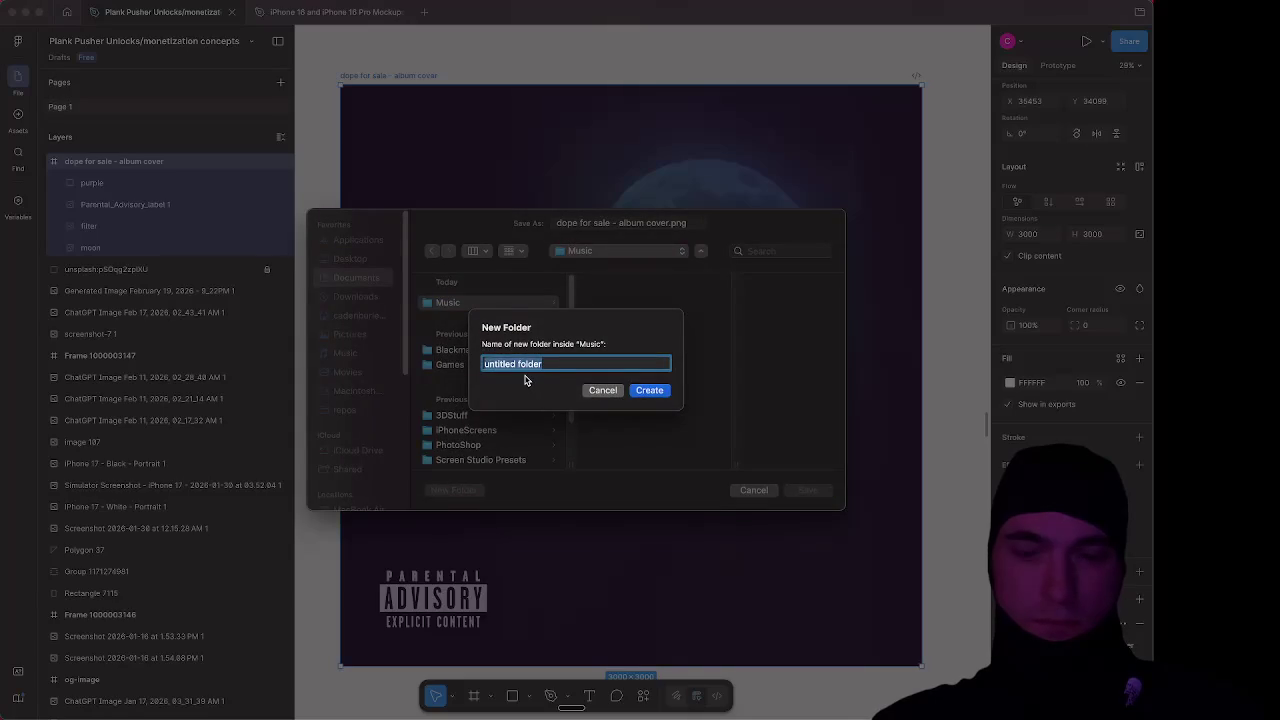
type("Al")
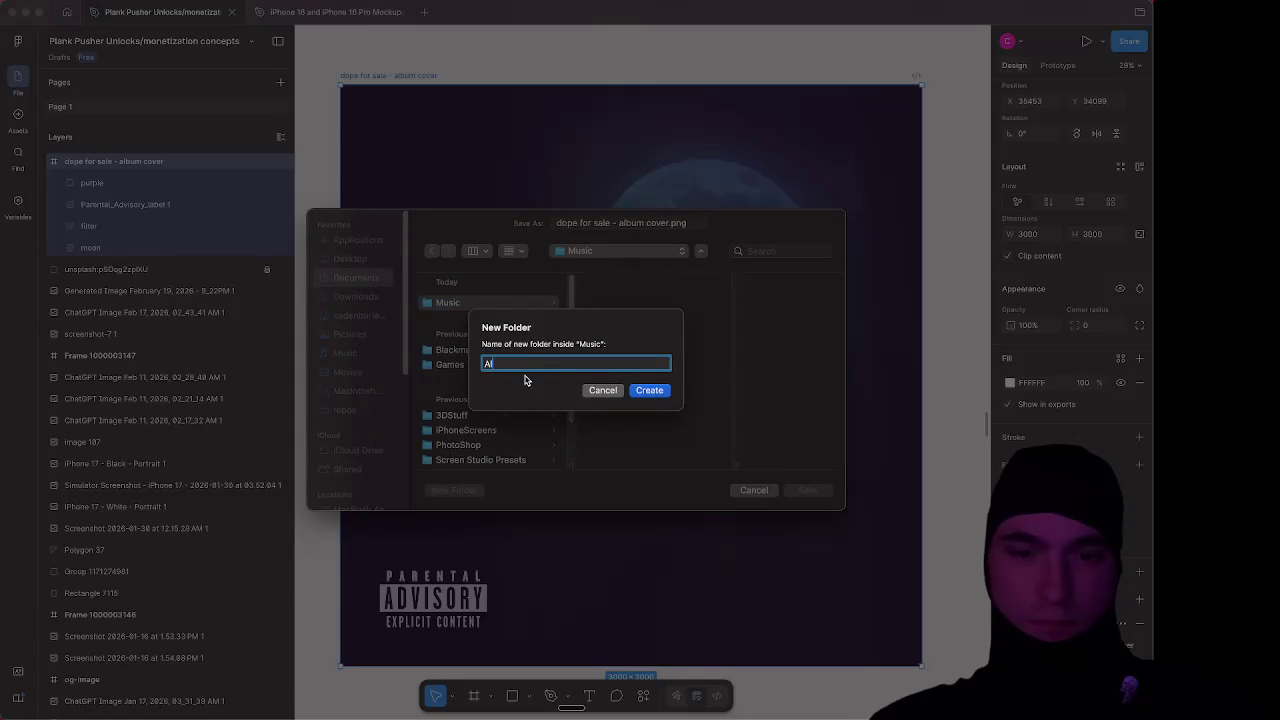
type("bum")
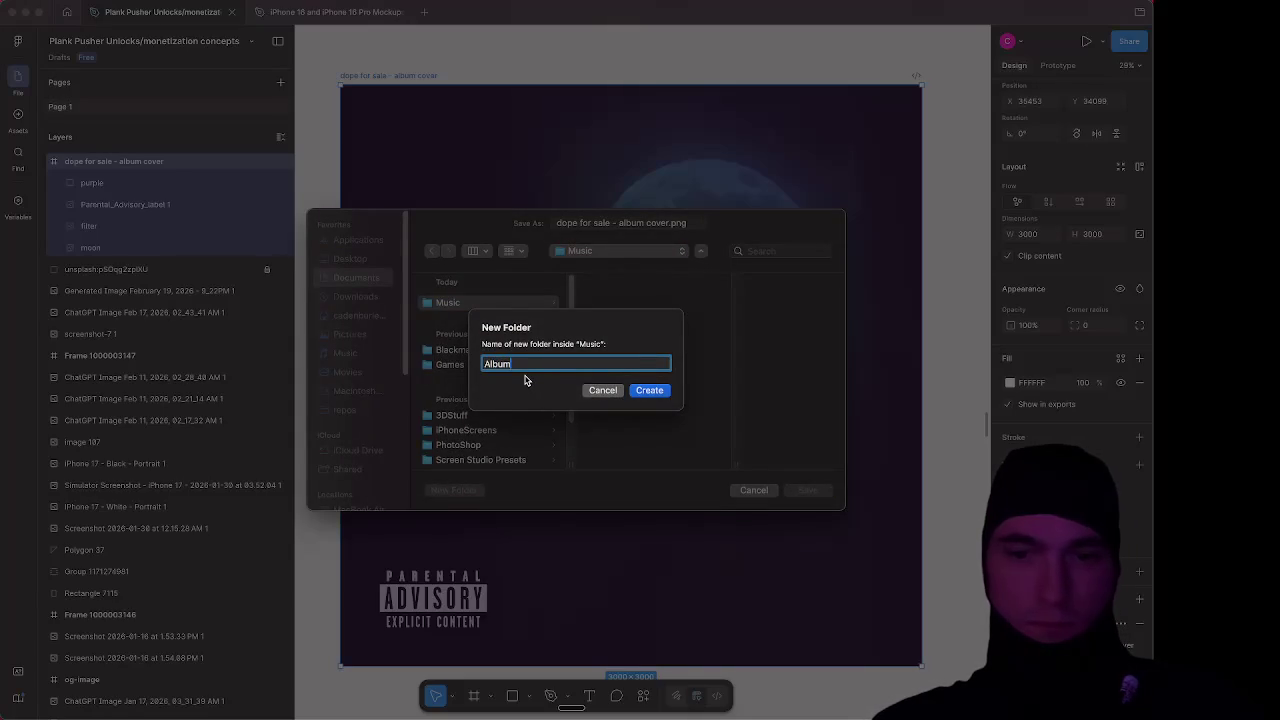
key("BackSpace")
key("BackSpace")
key("BackSpace")
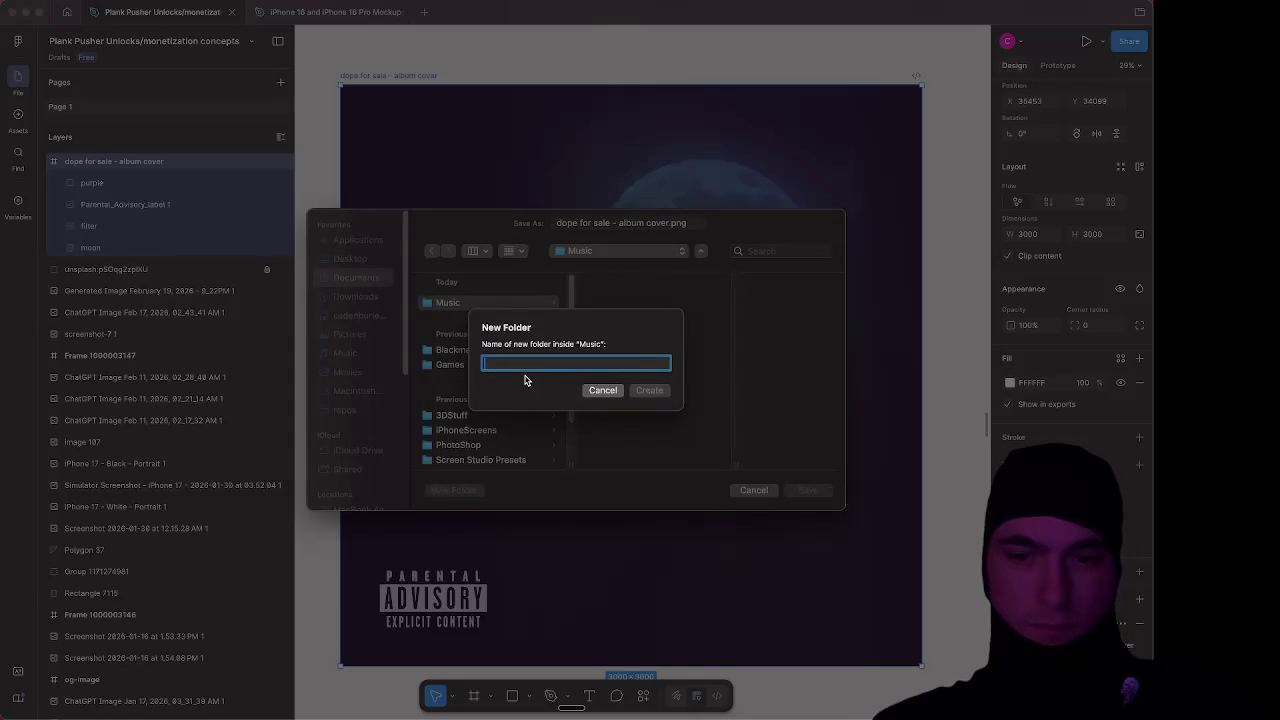
type("album-a")
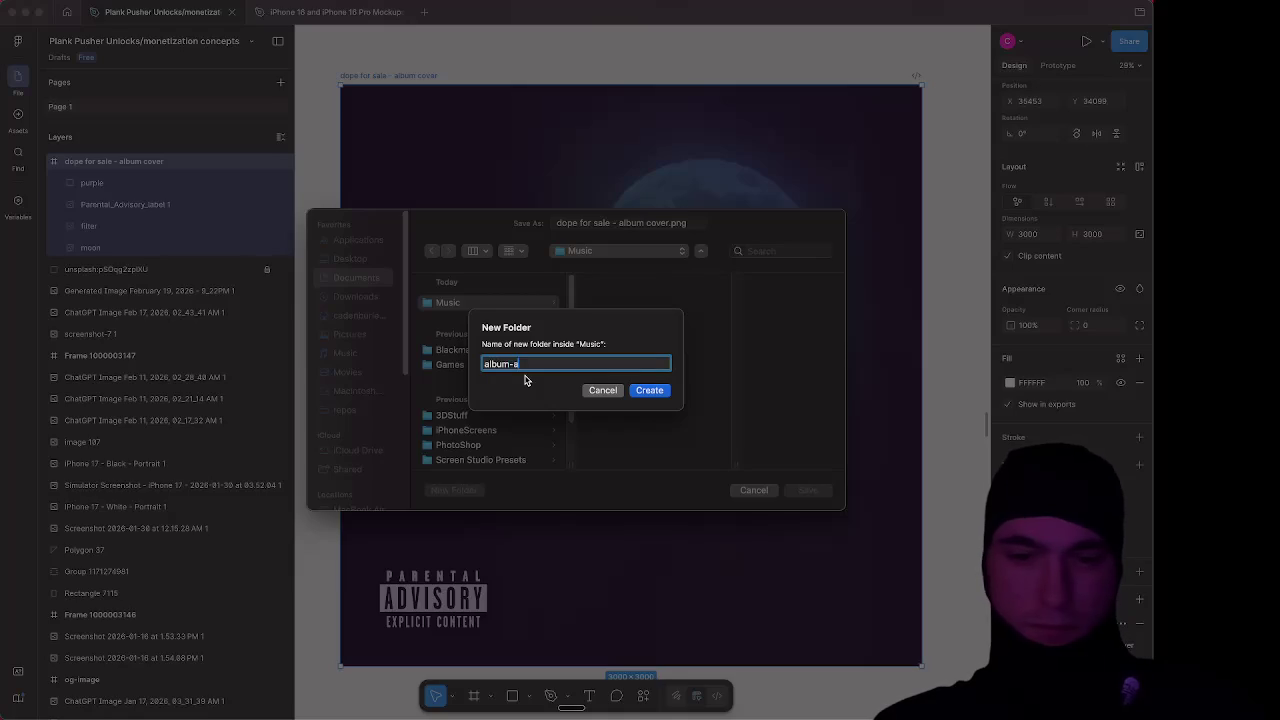
type("rt")
key("Return")
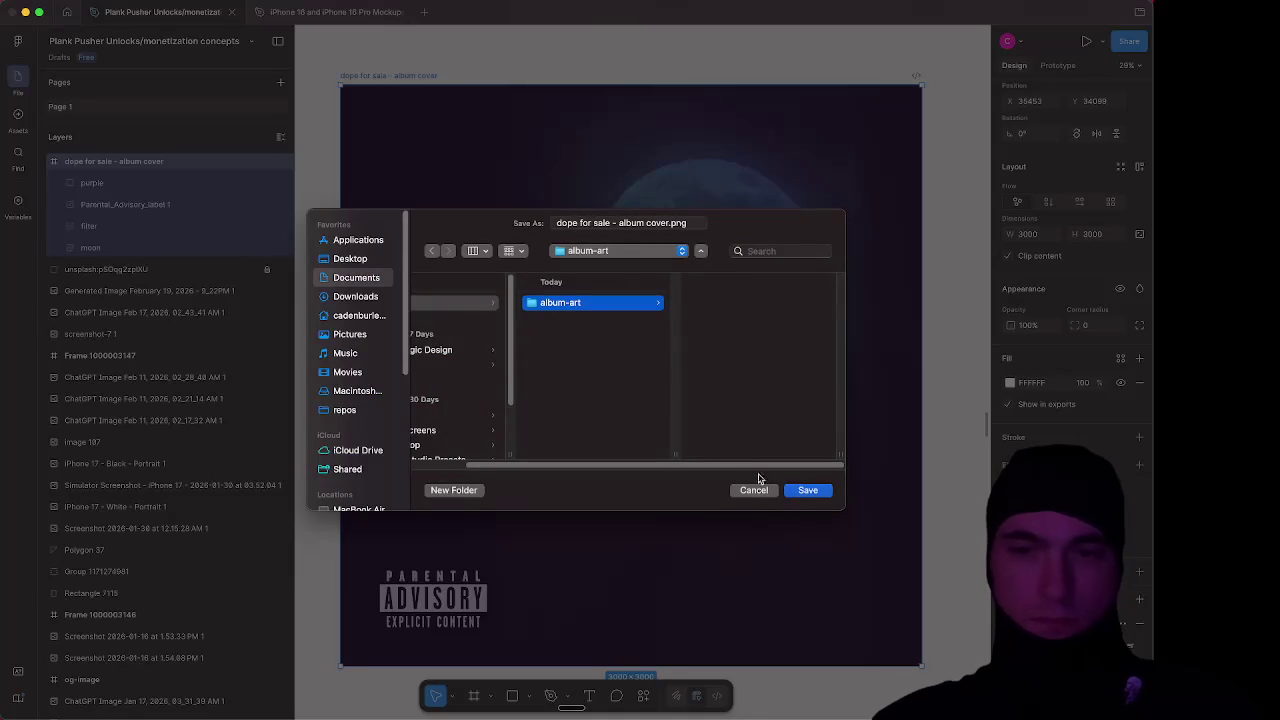
left_click(808, 490)
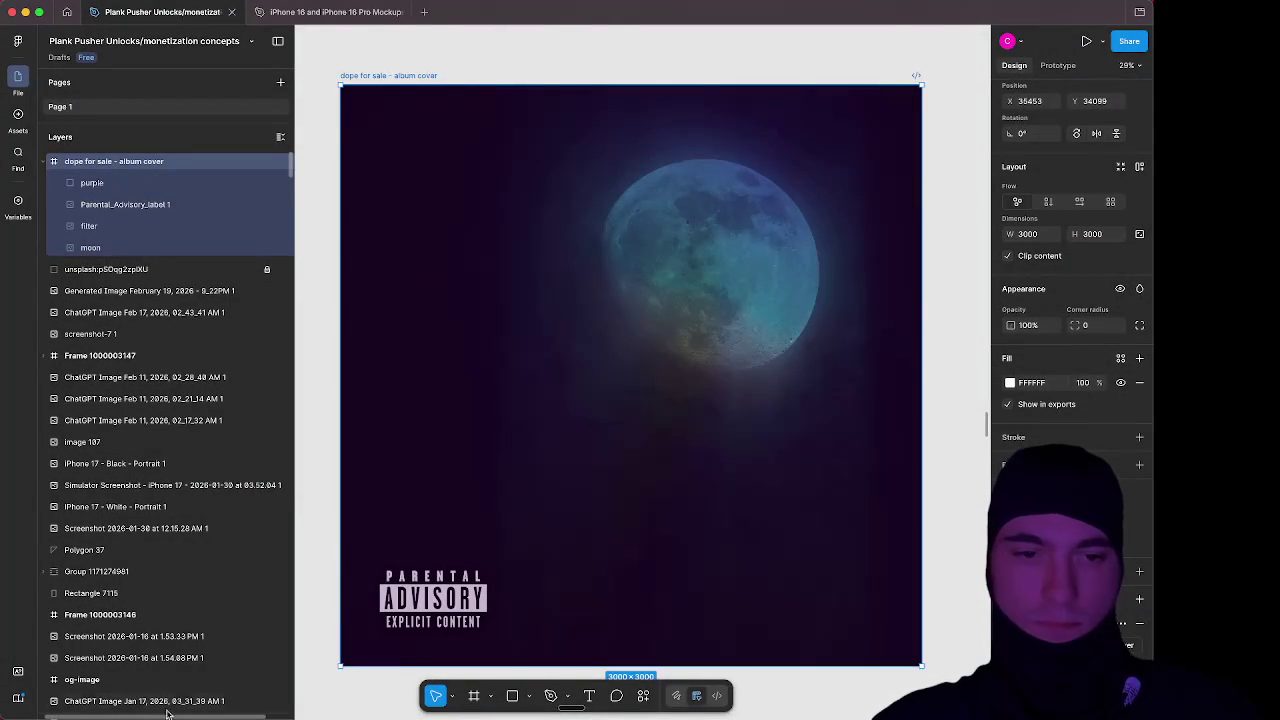
Switch to Finder and open a window on the Documents folder
key("super+Tab")
key("Tab")
key("Tab")
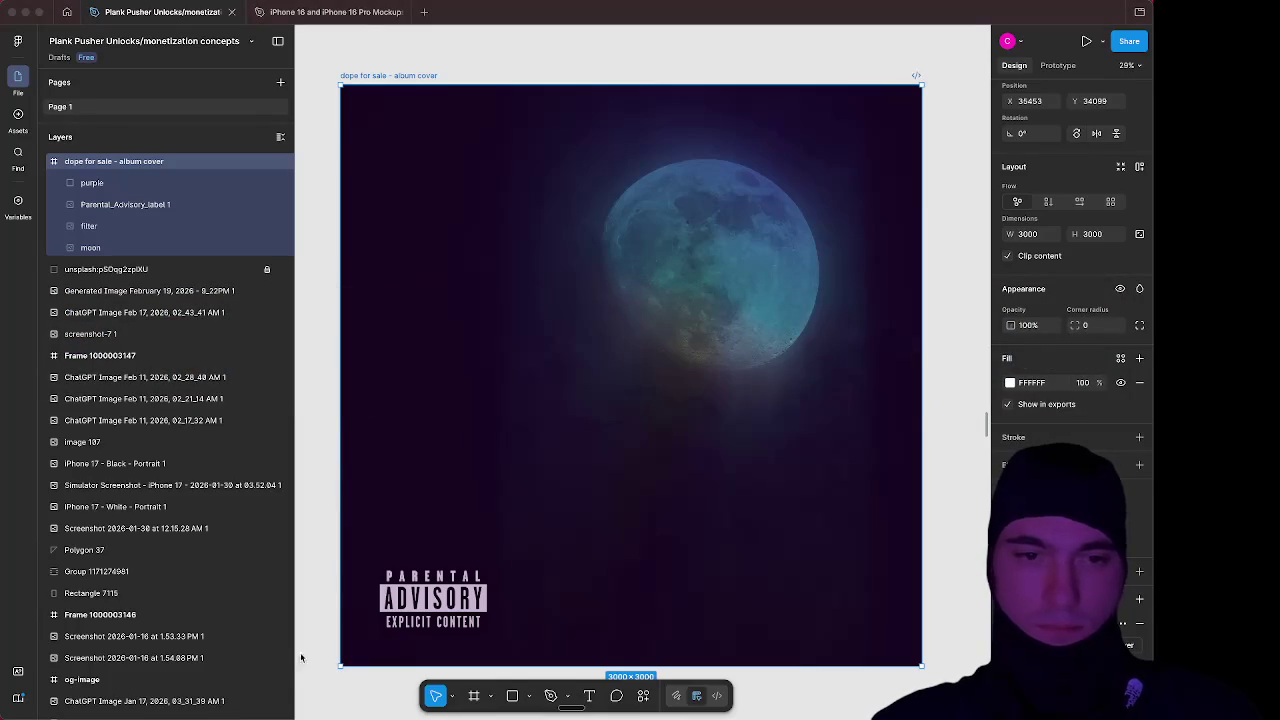
mouse_move(283, 716)
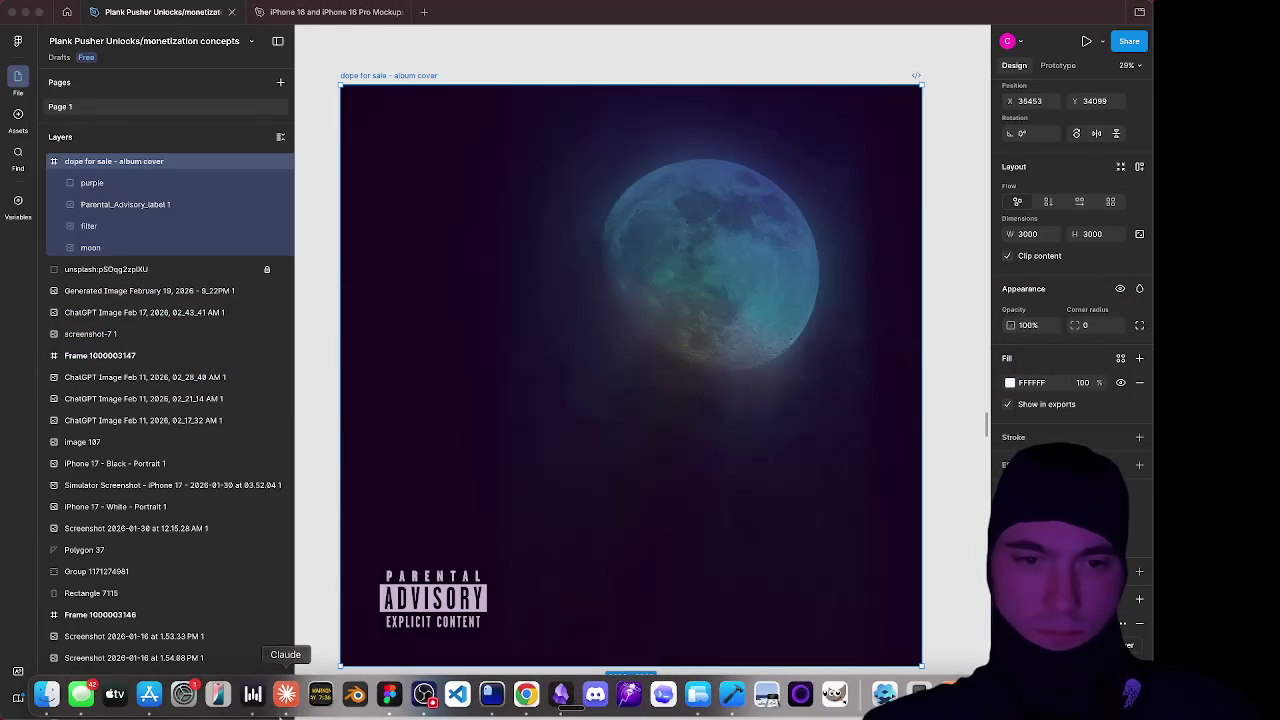
left_click(47, 694)
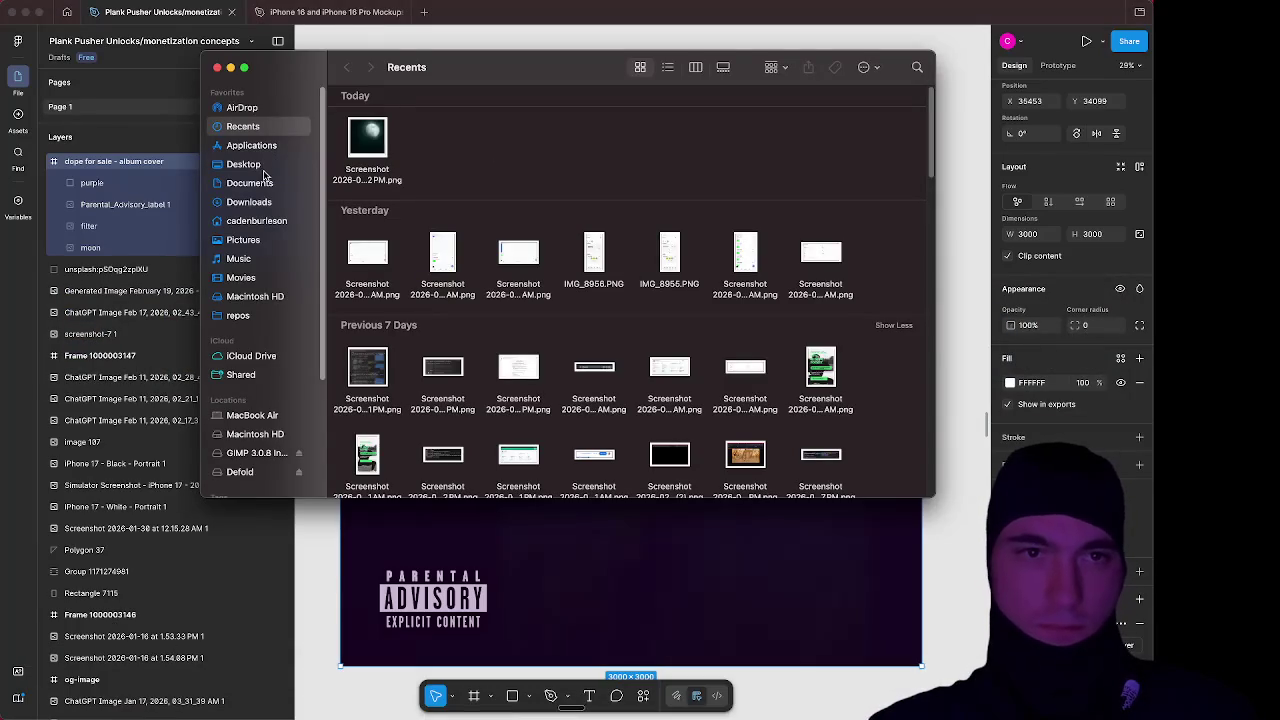
left_click(262, 185)
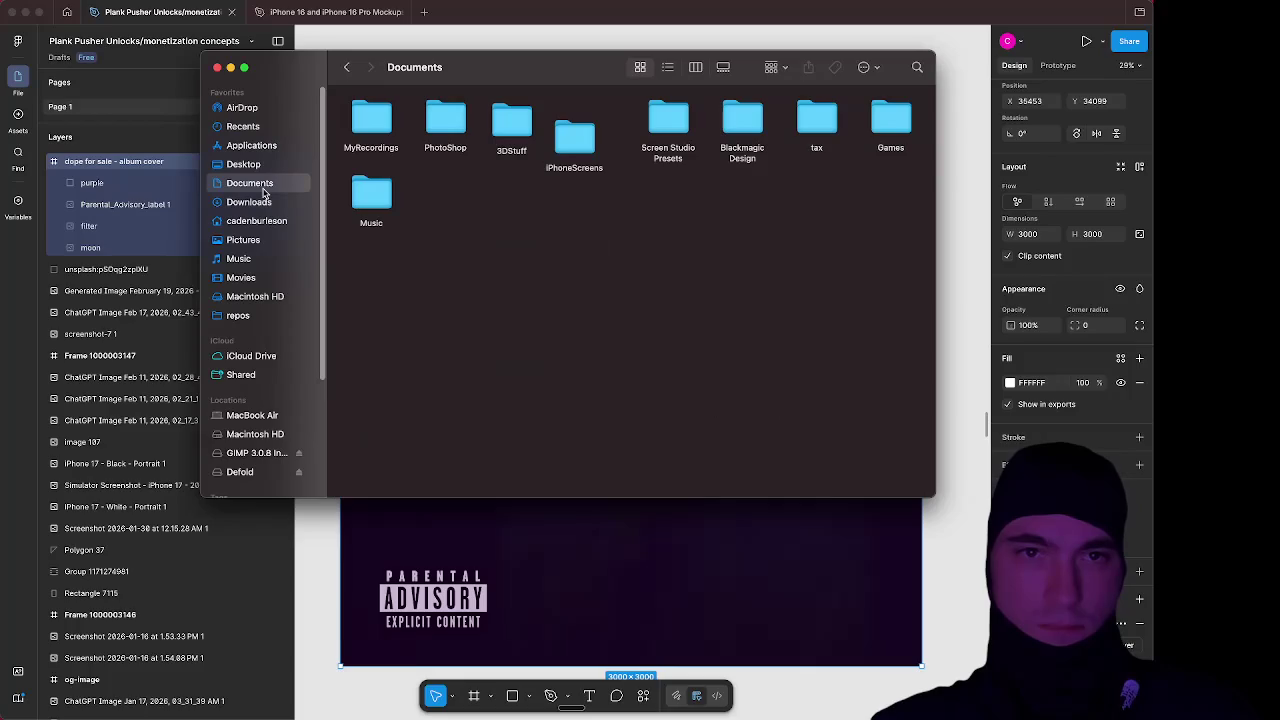
left_click(239, 166)
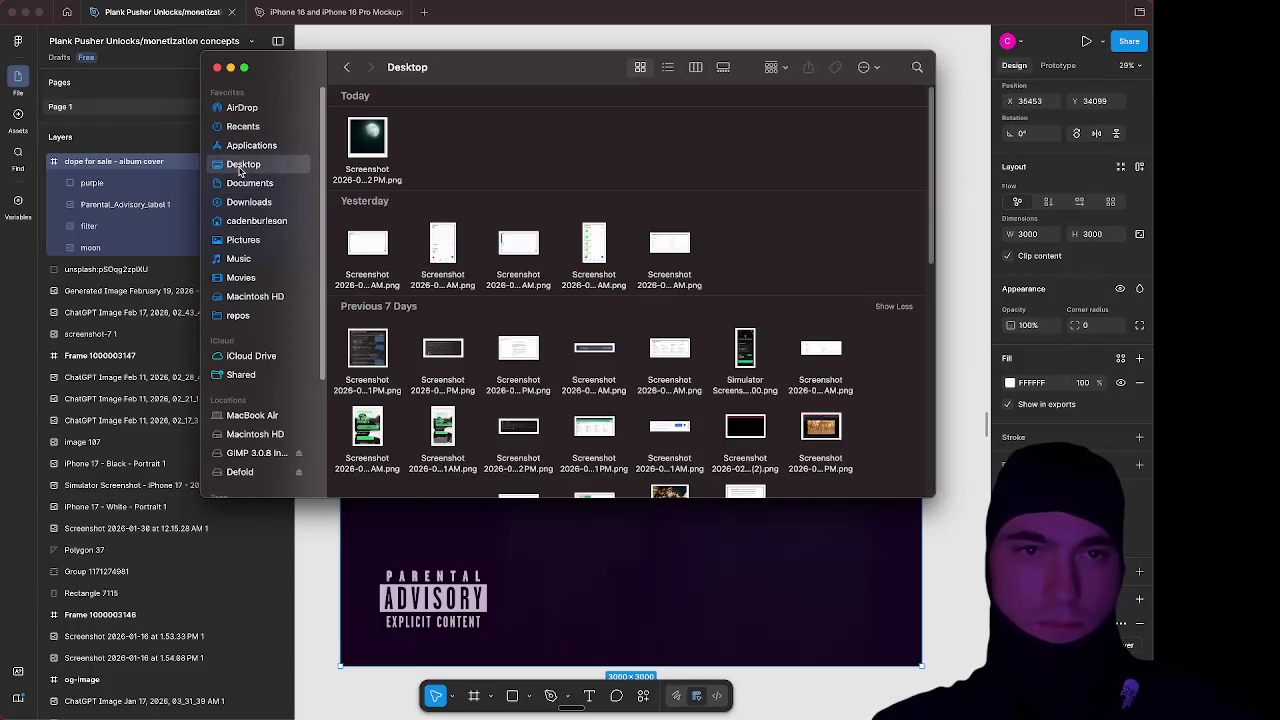
left_click(260, 205)
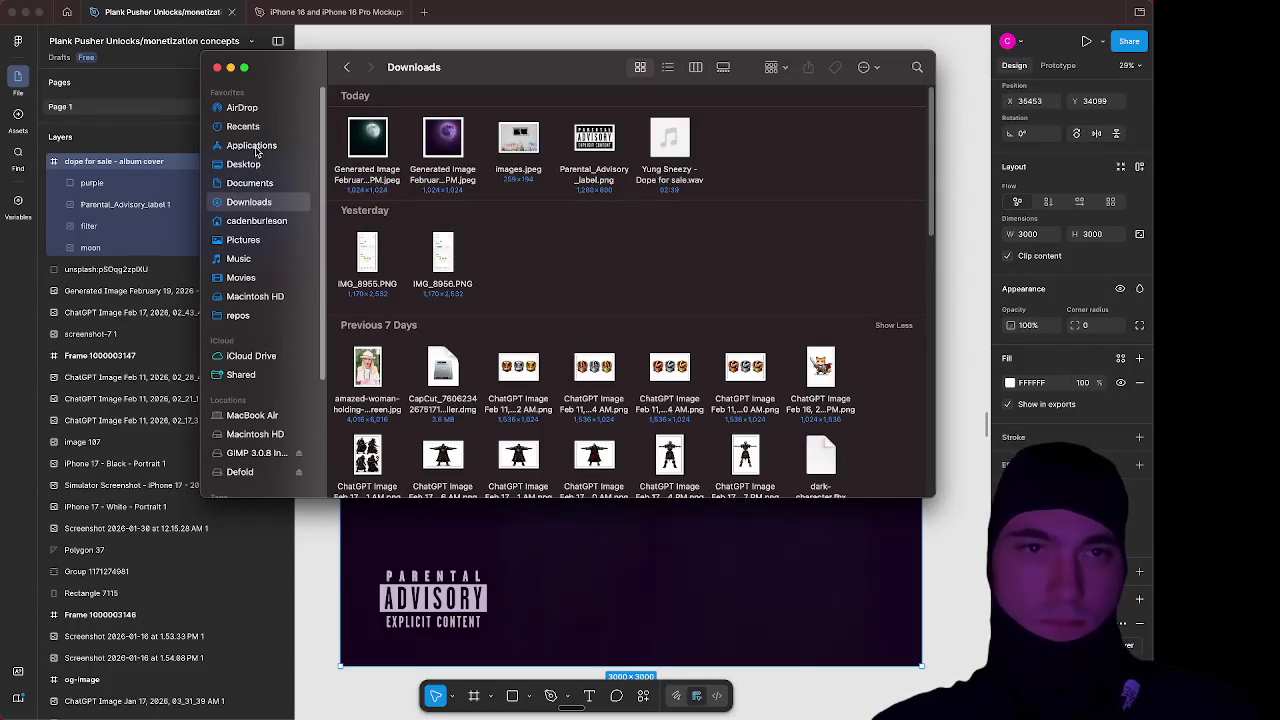
left_click(252, 186)
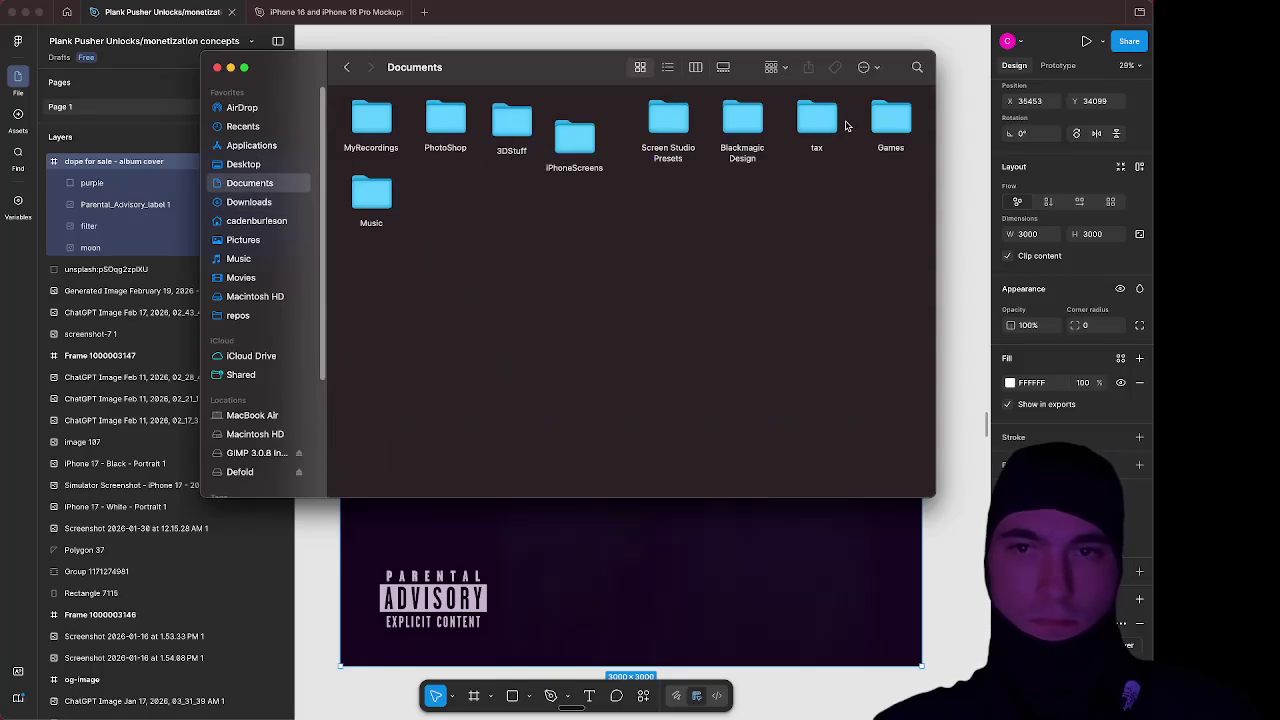
Arrange the Documents folder's contents by date created
double_click(390, 196)
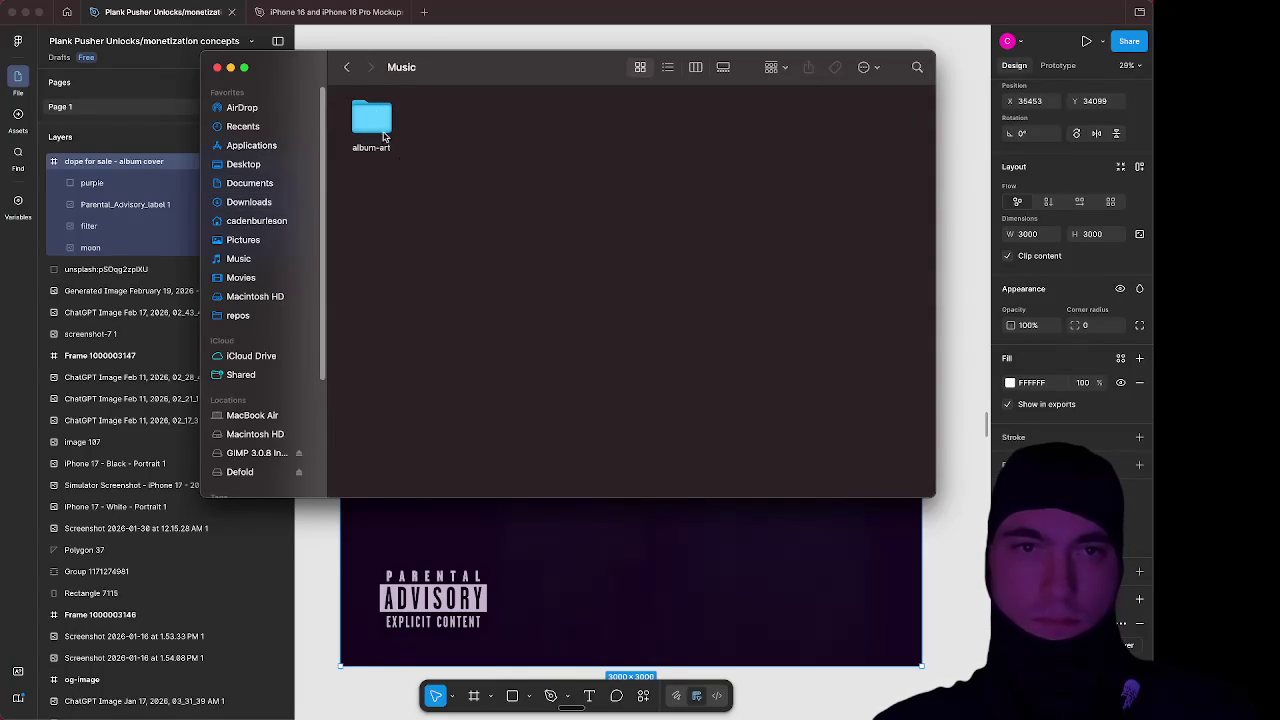
left_click(347, 67)
right_click(591, 211)
mouse_move(618, 323)
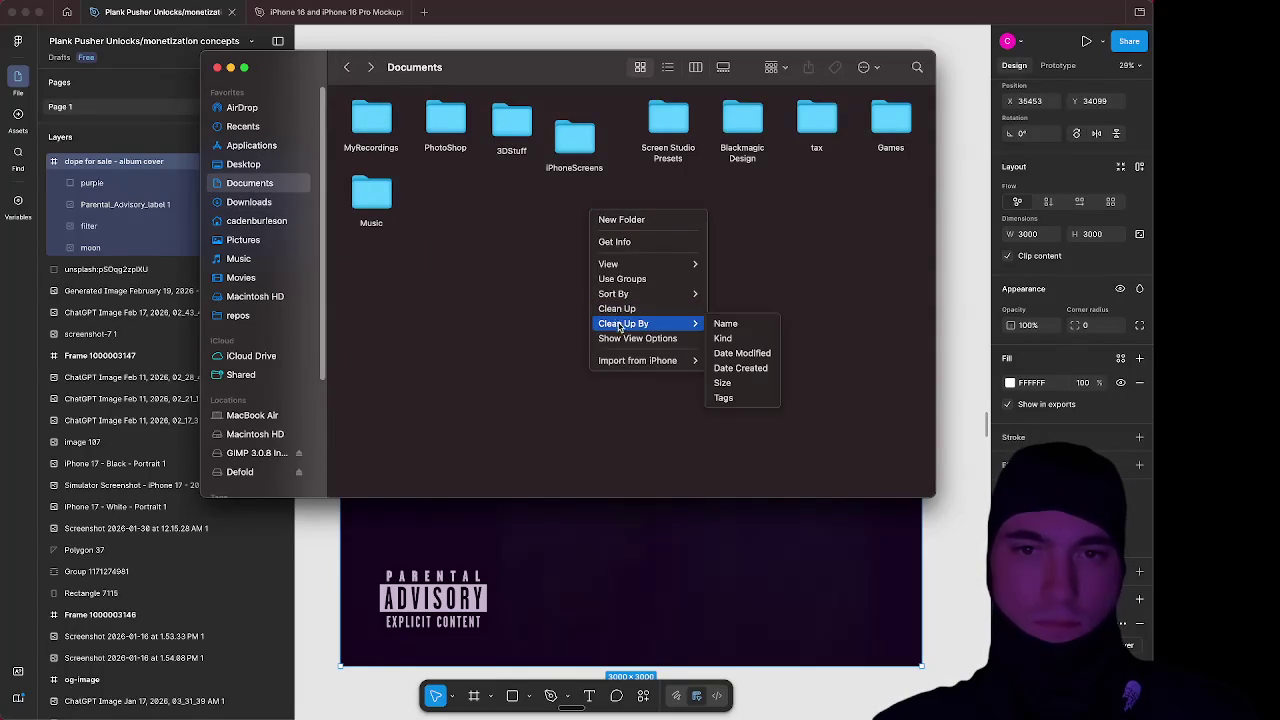
left_click(762, 369)
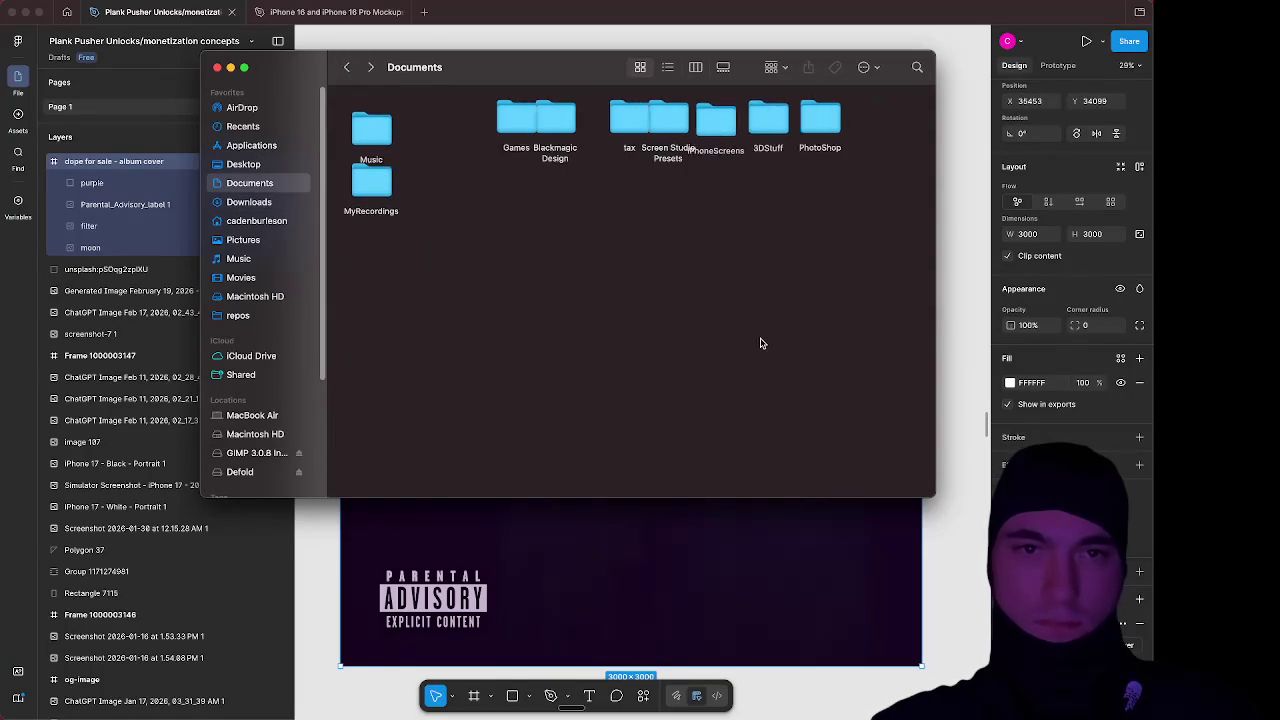
Open Music › album-art and Quick Look dope for sale - album cover.png
double_click(382, 131)
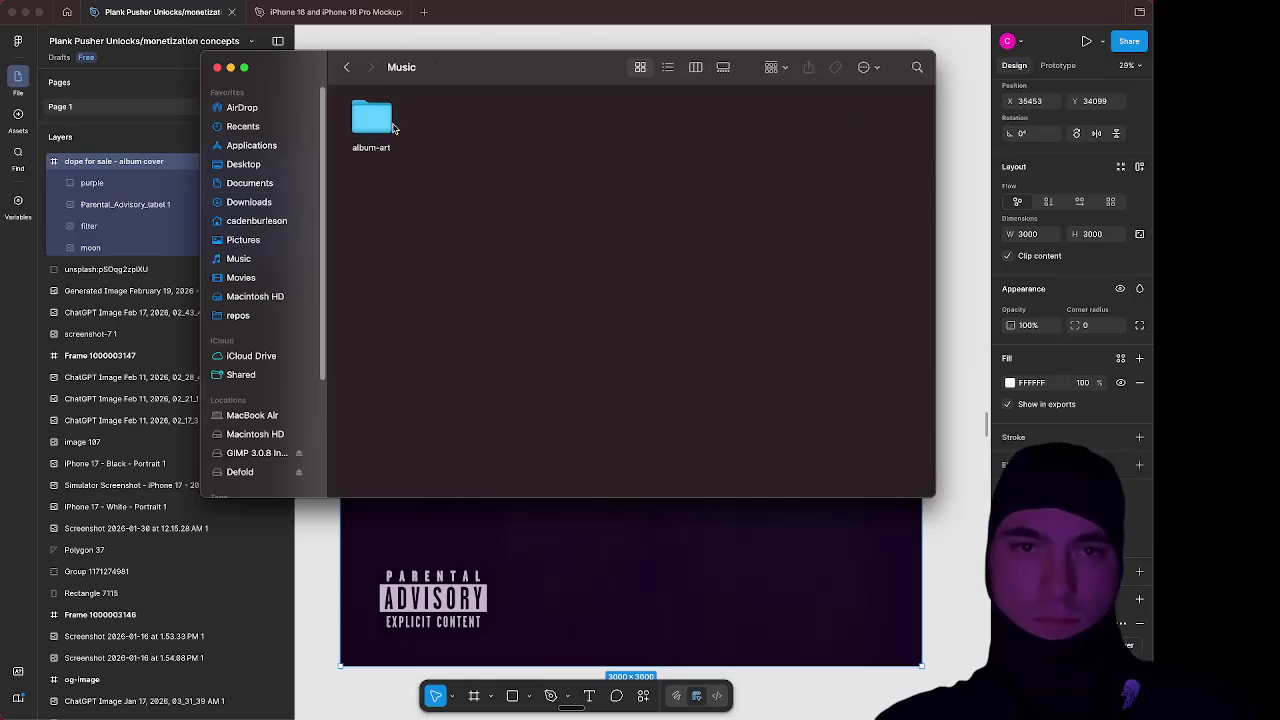
left_click(384, 120)
double_click(384, 120)
left_click(382, 126)
key("space")
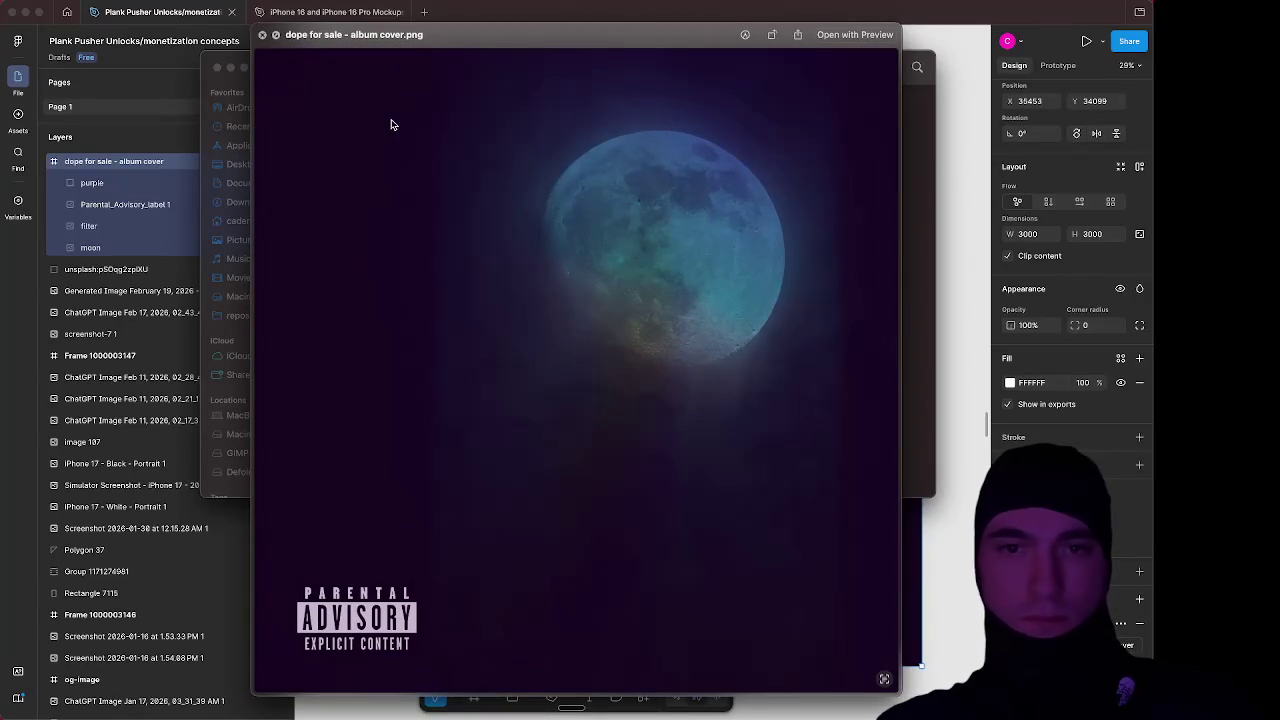
key("space")
key("super+Tab")
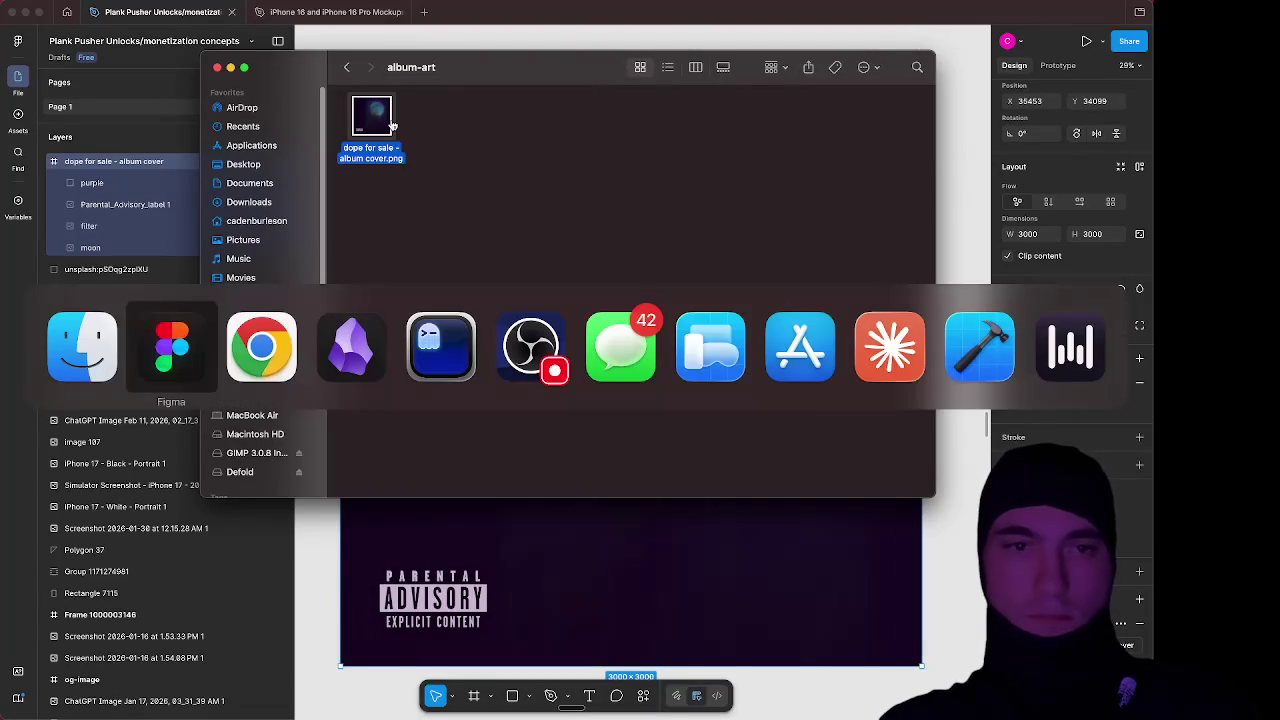
Upload Documents/Music/album-art/dope for sale - album cover.png as the DistroKid release's cover art
key("super+Tab")
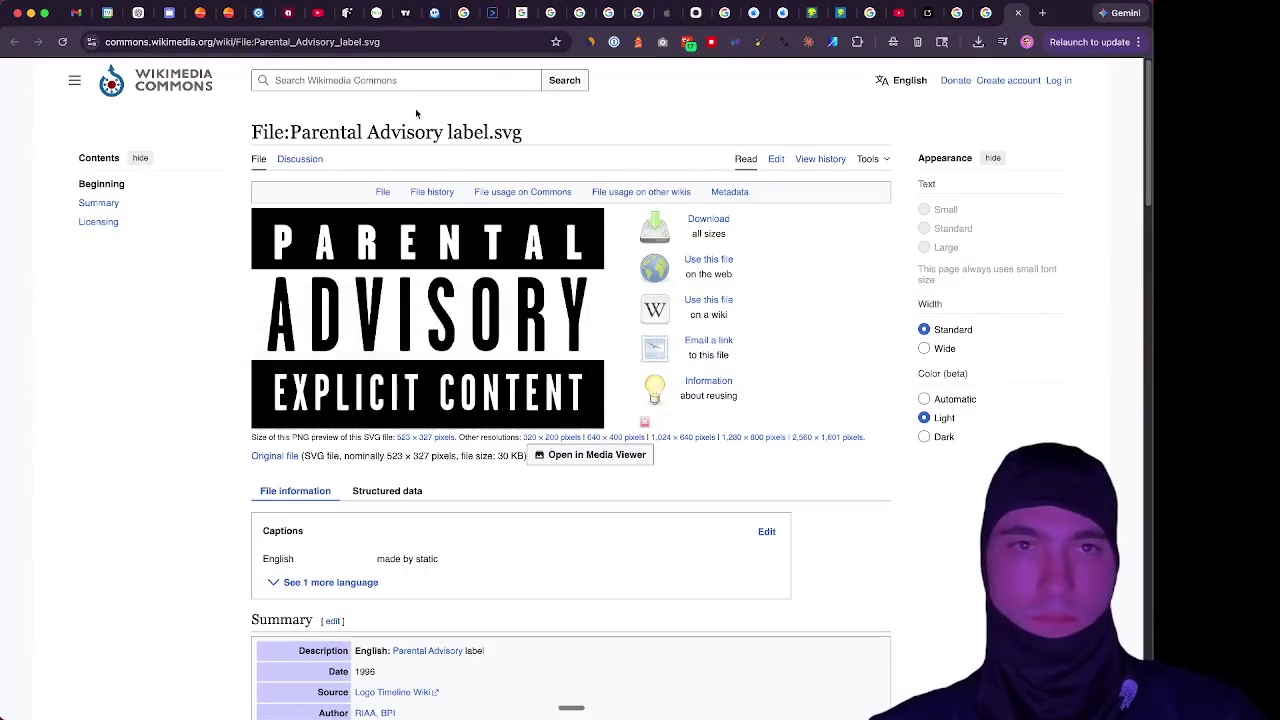
left_click(810, 13)
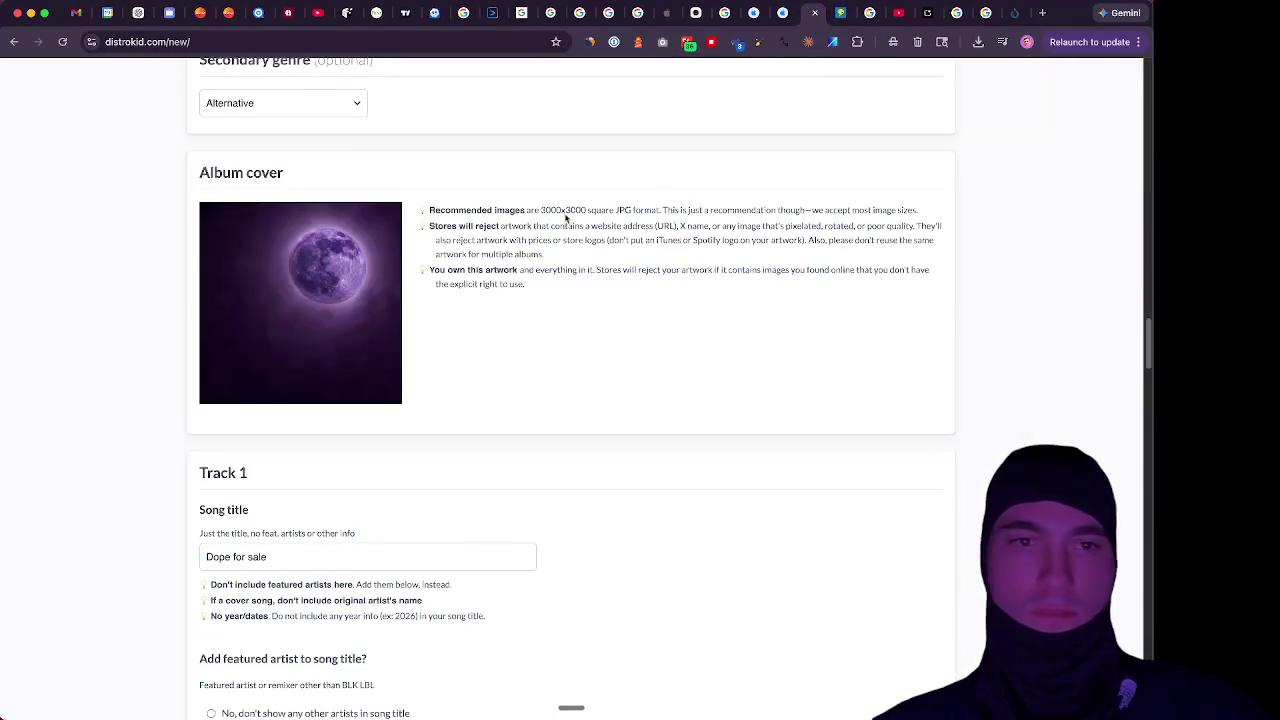
left_click(352, 324)
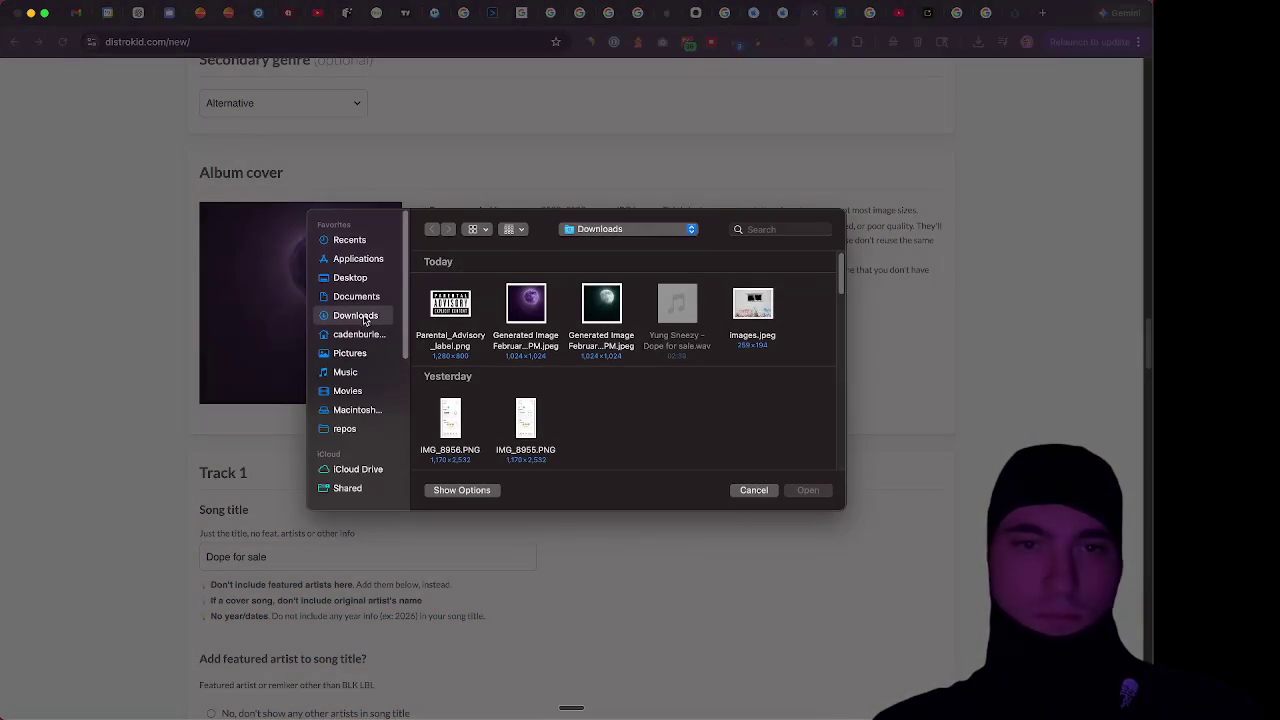
left_click(358, 296)
double_click(450, 305)
double_click(452, 305)
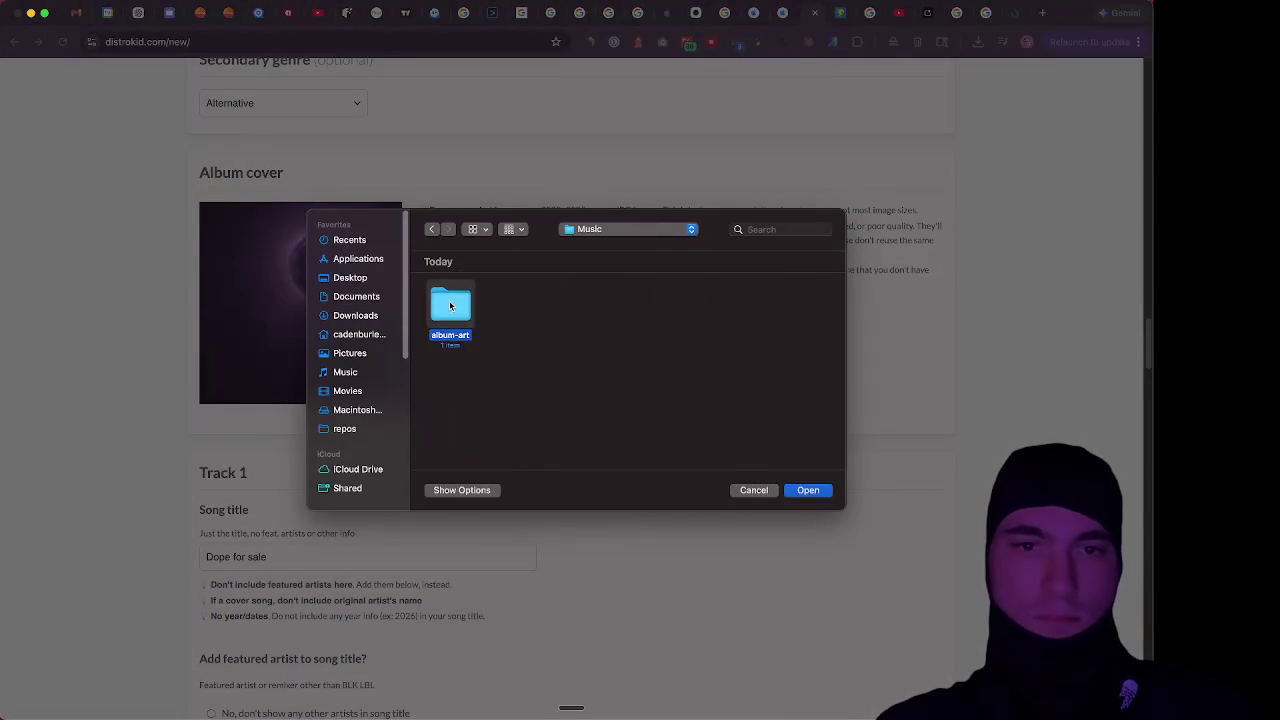
left_click(454, 305)
left_click(810, 492)
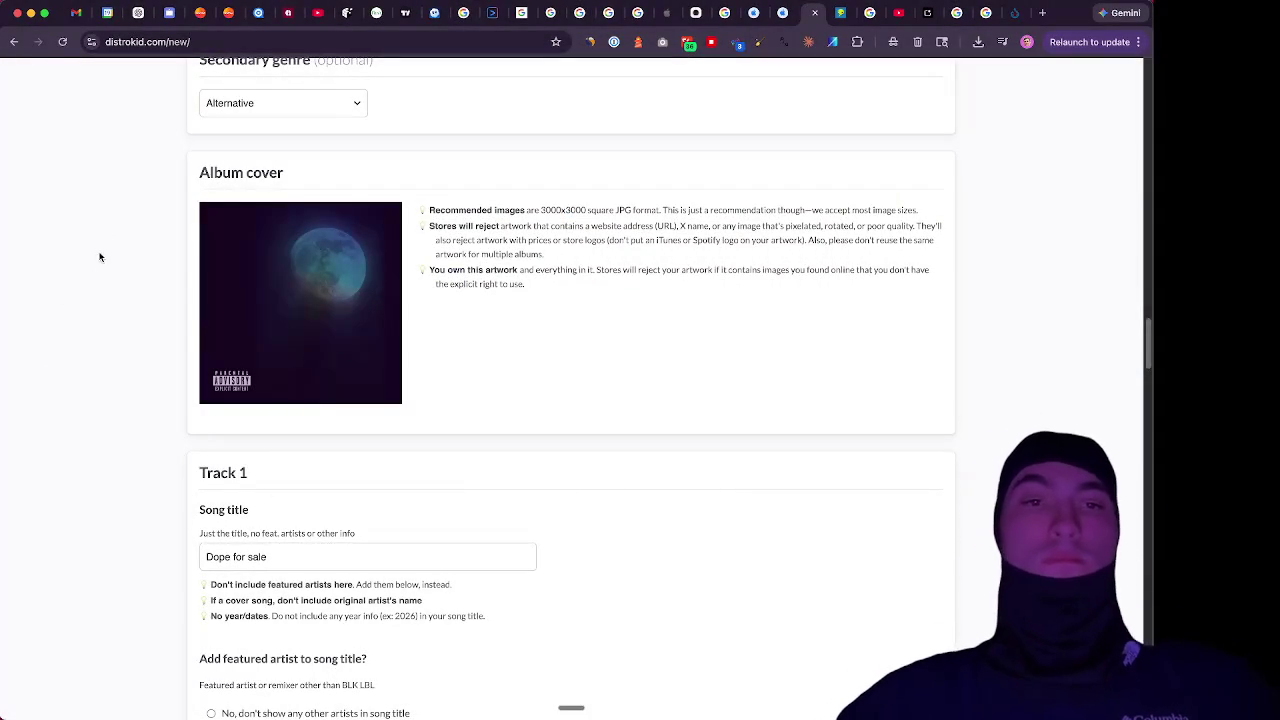
scroll(85, 246, "up", 2)
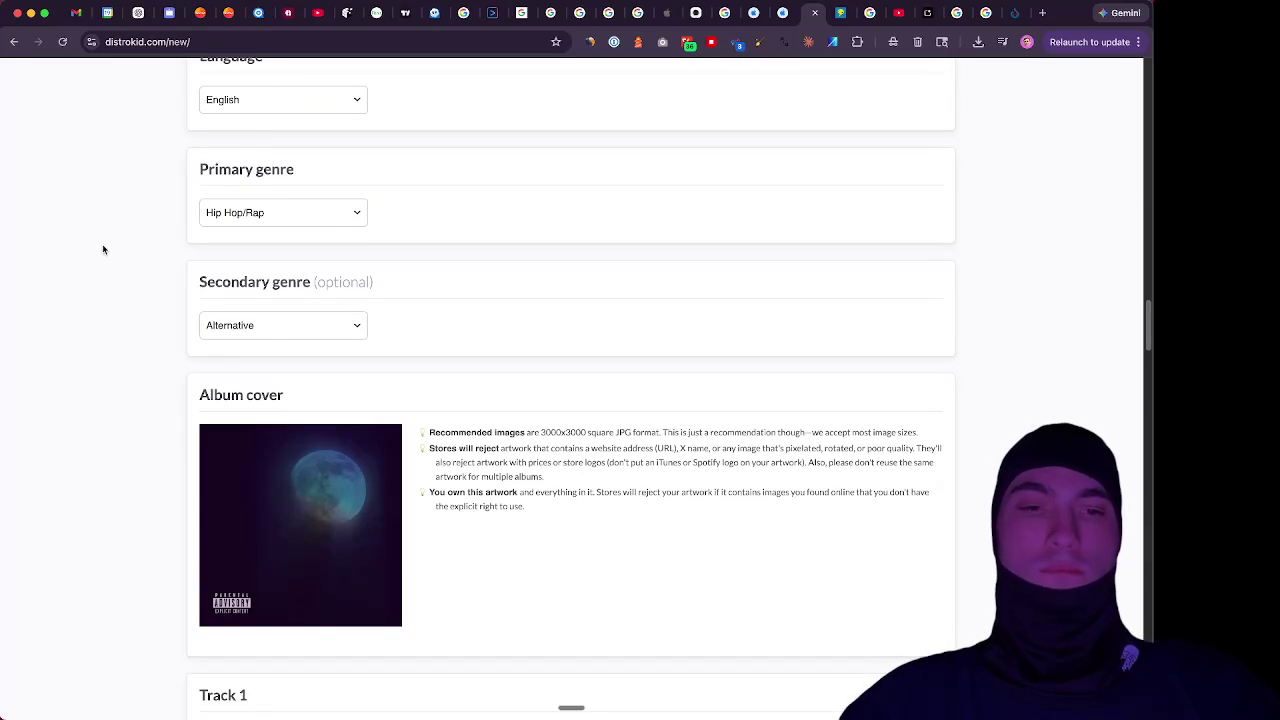
scroll(102, 249, "down", 1)
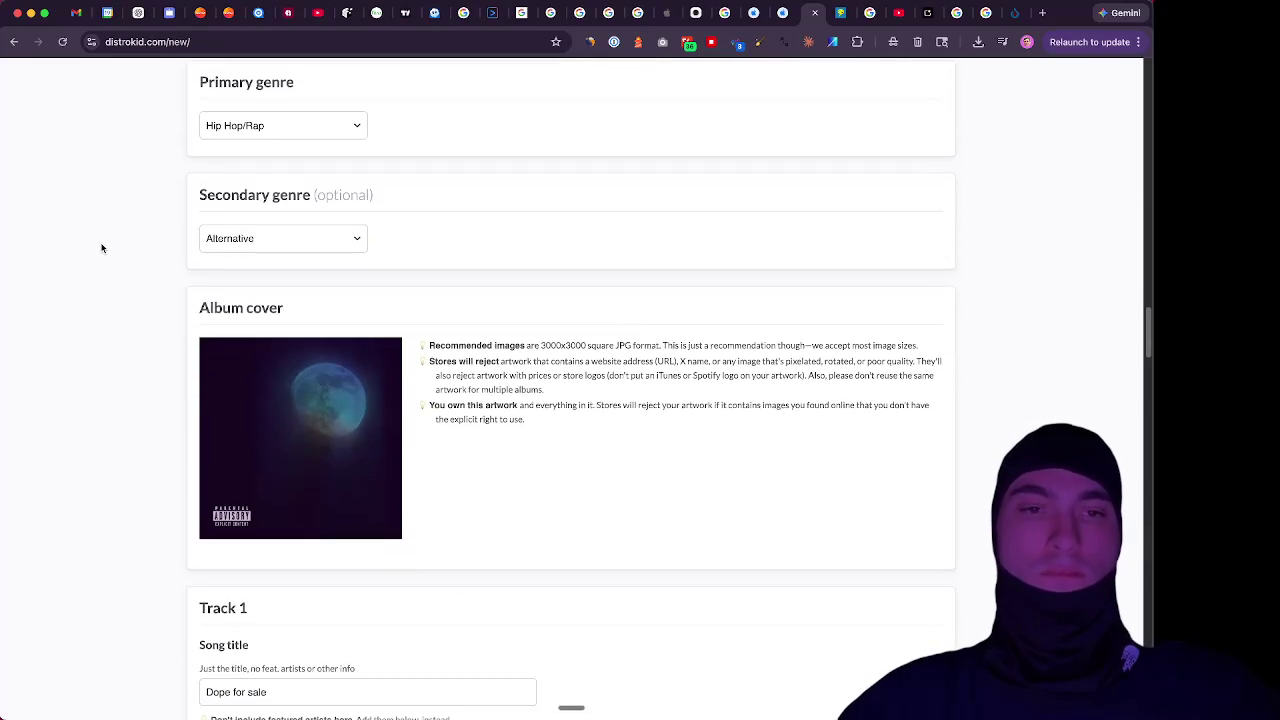
scroll(100, 245, "up", 8)
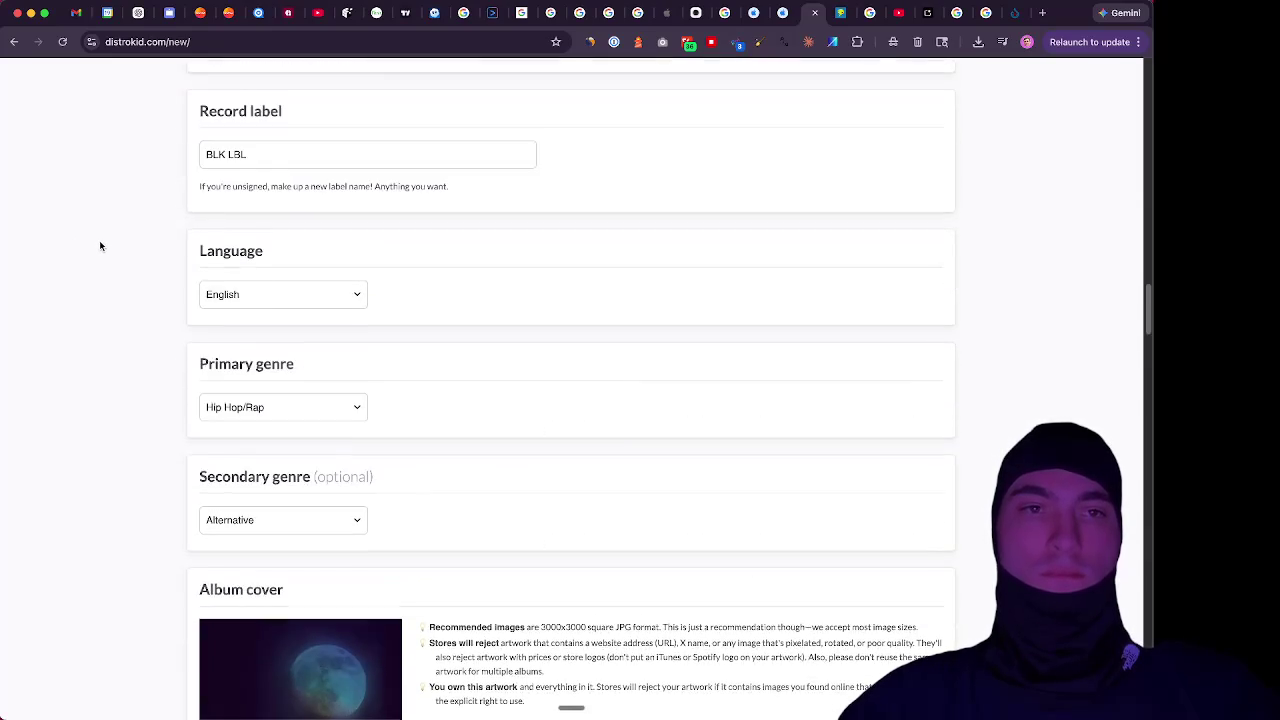
scroll(99, 241, "up", 4)
scroll(99, 241, "up", 15)
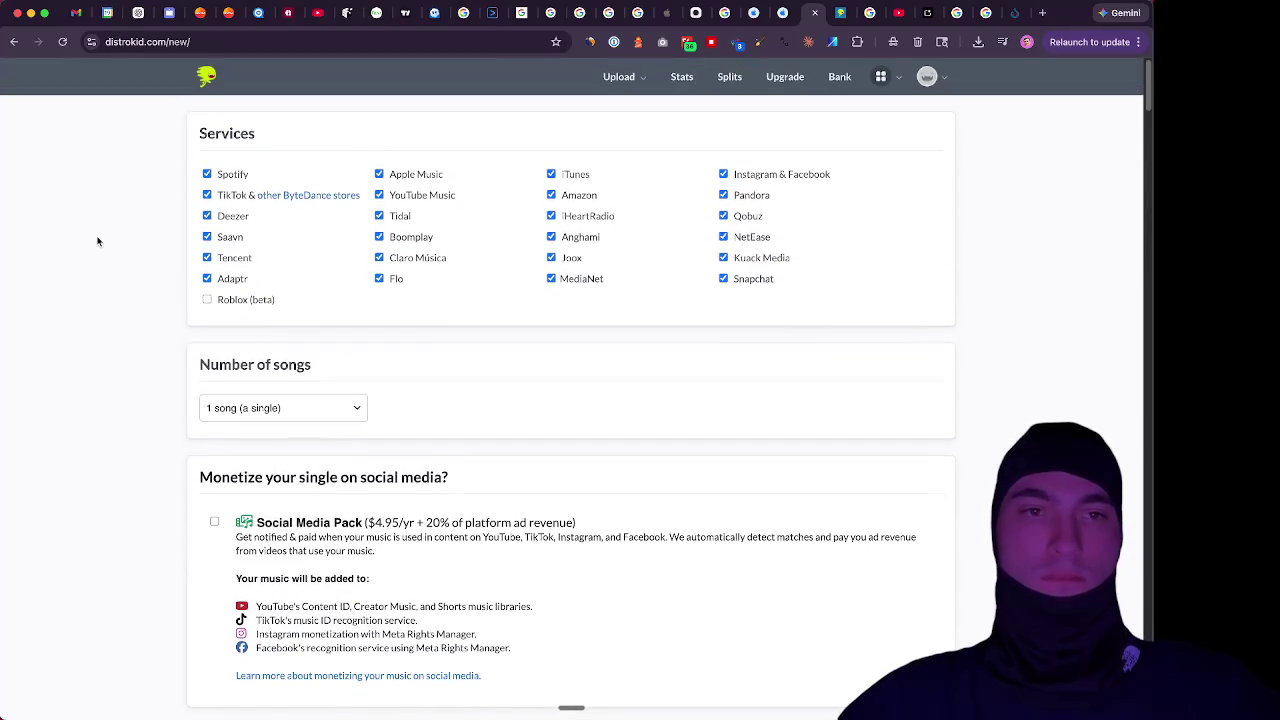
scroll(98, 240, "down", 15)
scroll(98, 238, "down", 15)
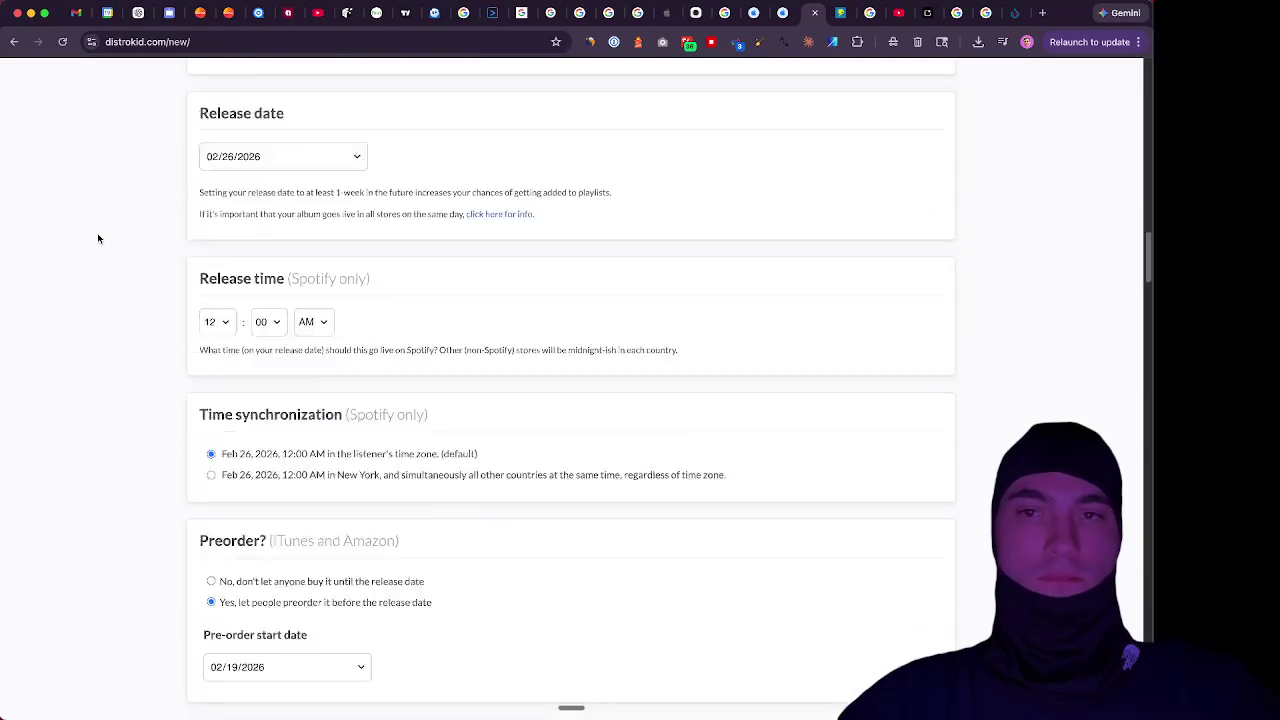
scroll(98, 236, "down", 2)
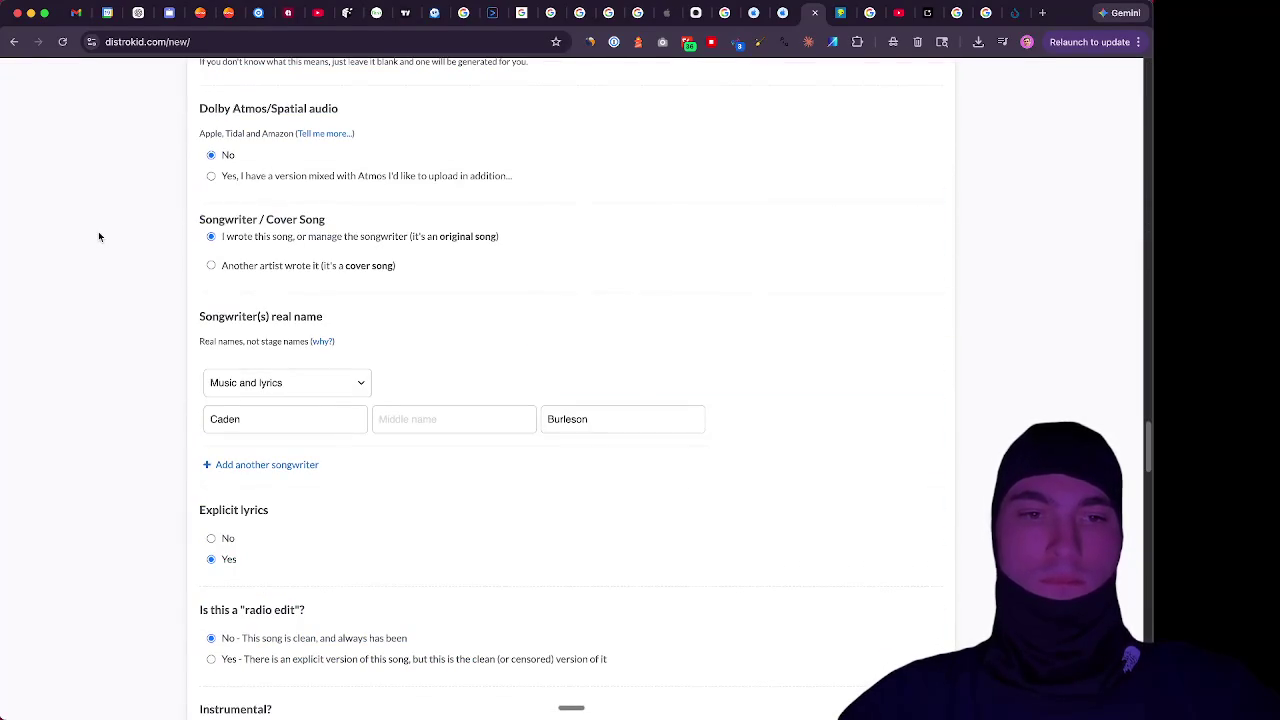
scroll(98, 236, "down", 5)
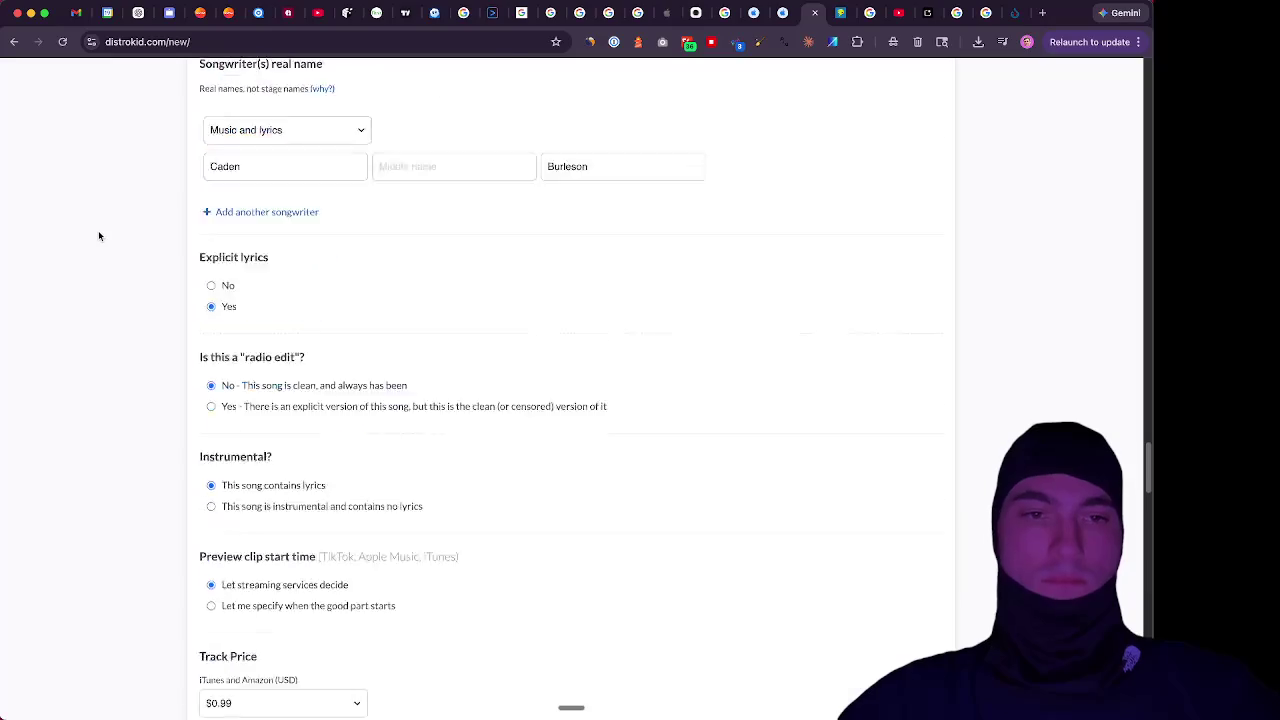
scroll(98, 236, "down", 14)
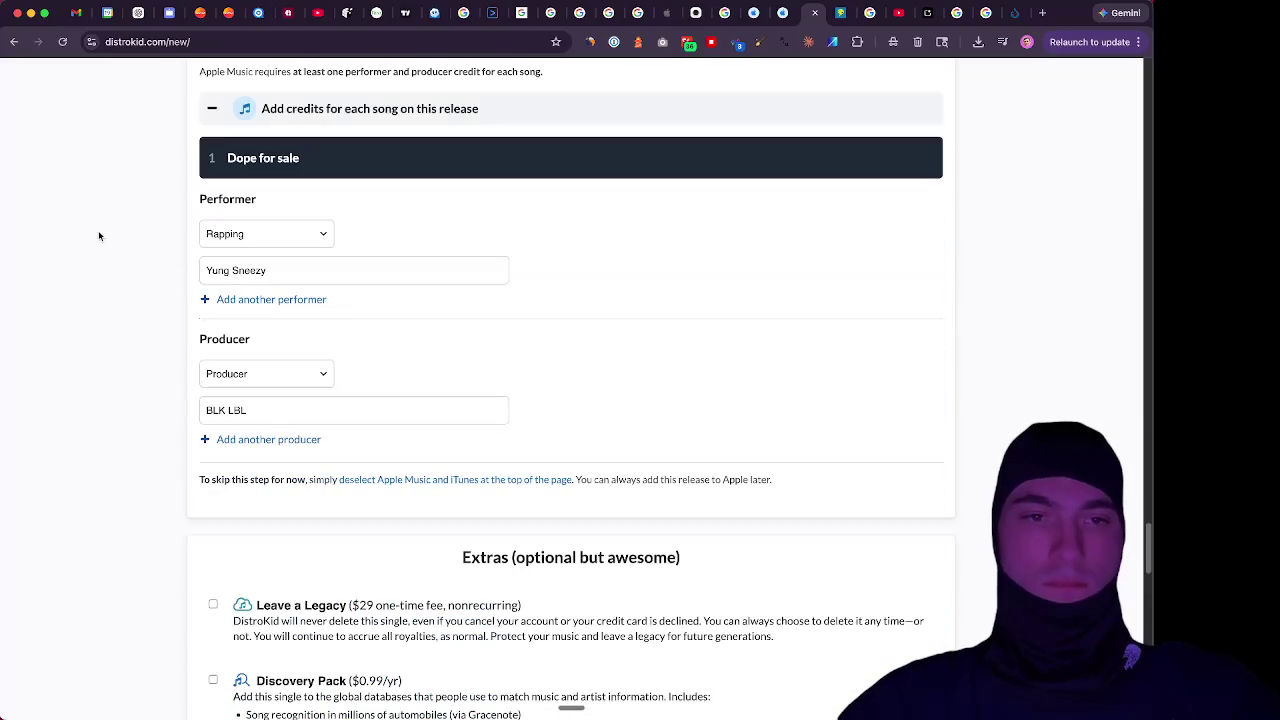
scroll(98, 236, "down", 3)
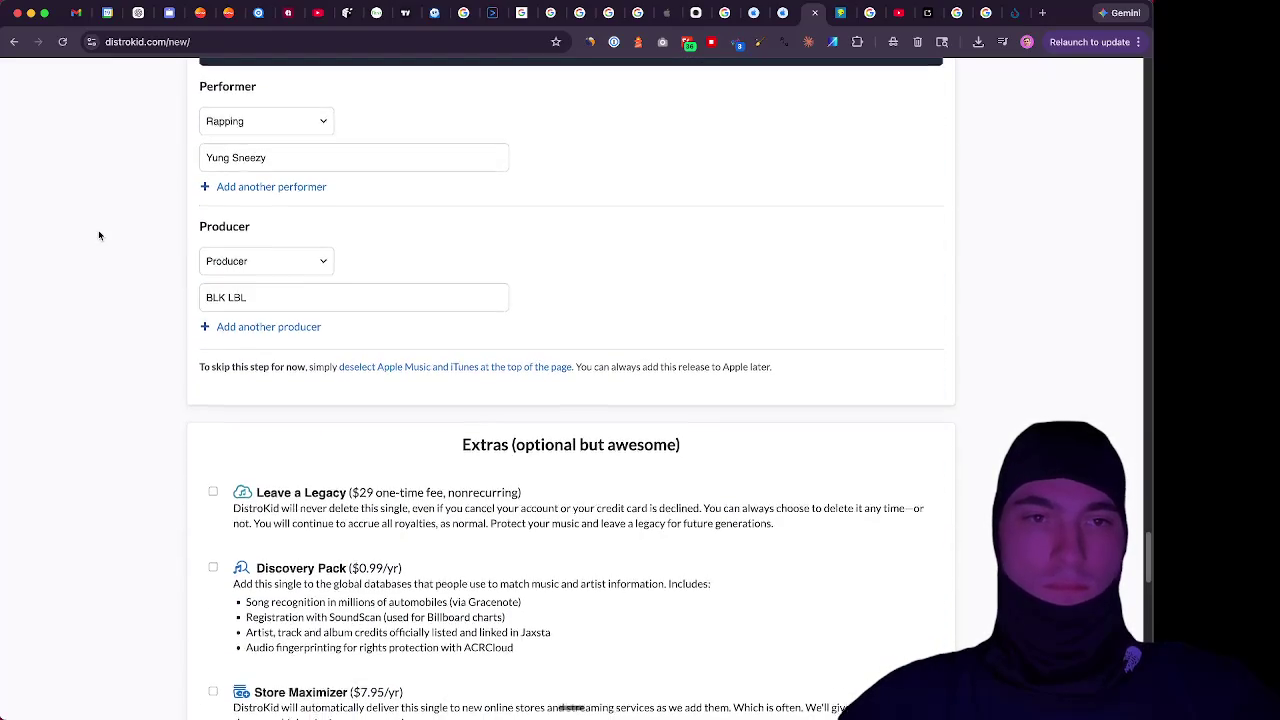
scroll(98, 236, "down", 3)
scroll(98, 236, "down", 9)
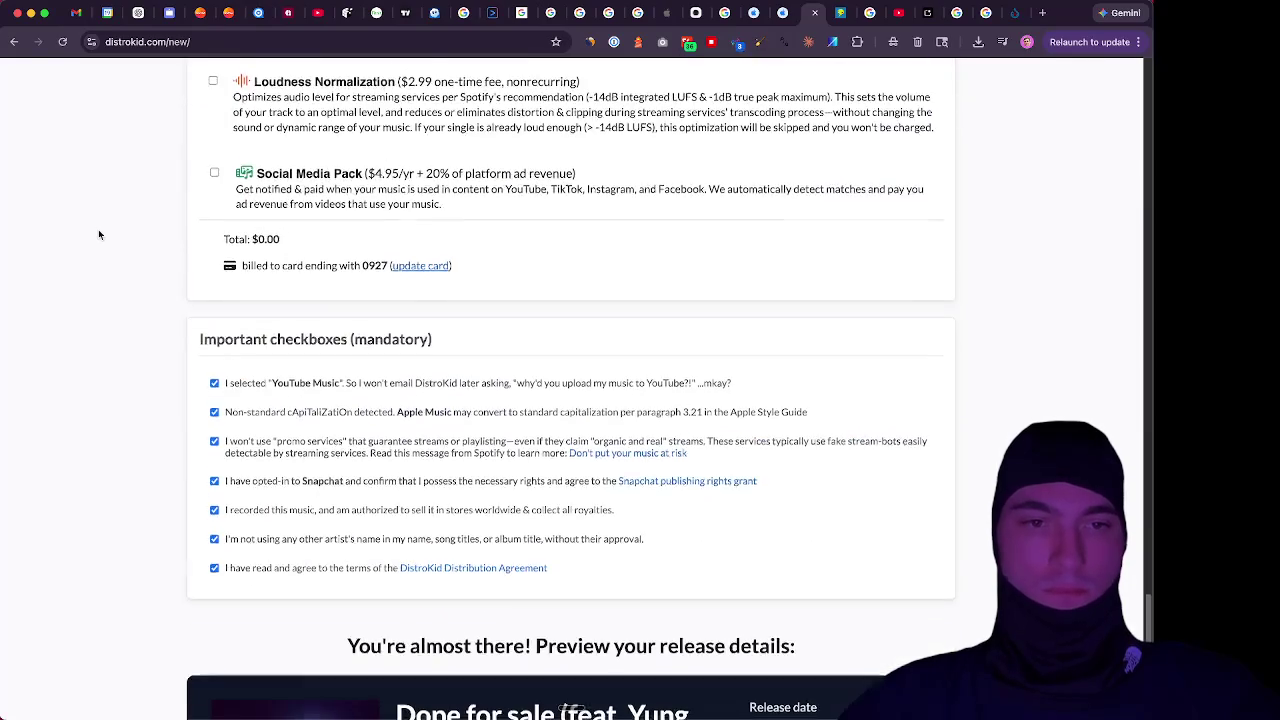
scroll(98, 234, "down", 7)
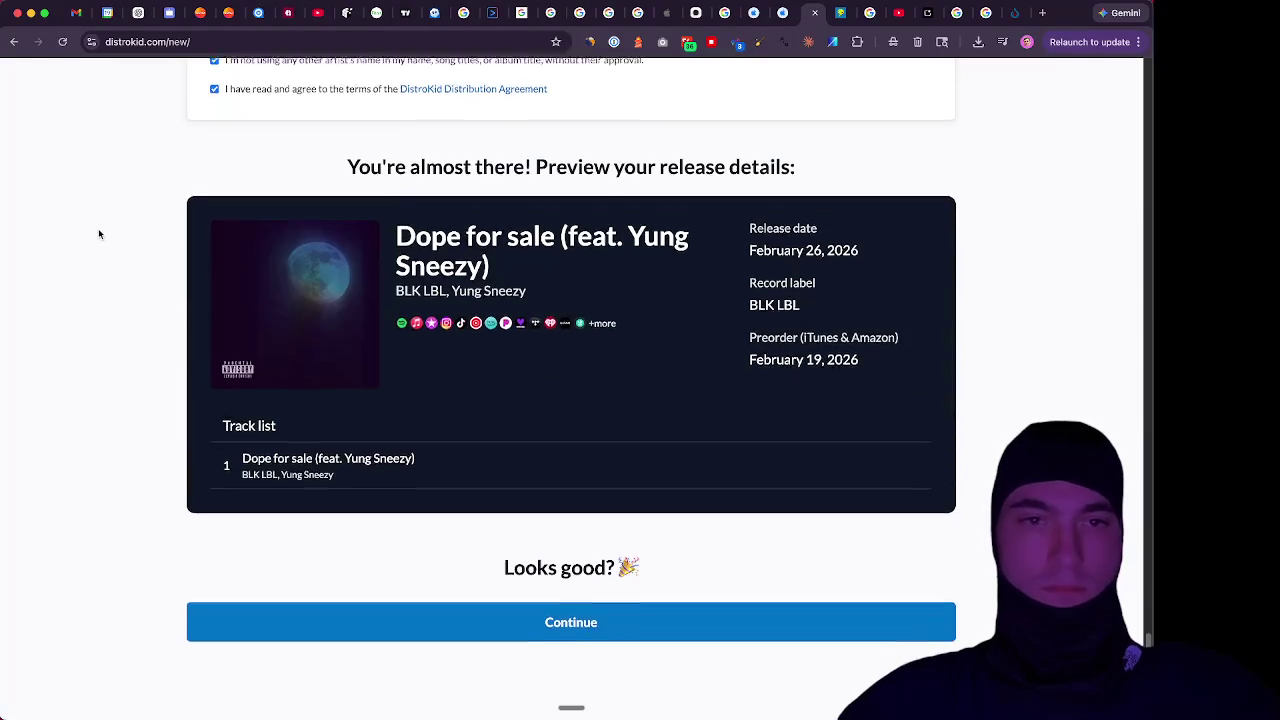
scroll(98, 234, "up", 2)
scroll(98, 234, "down", 1)
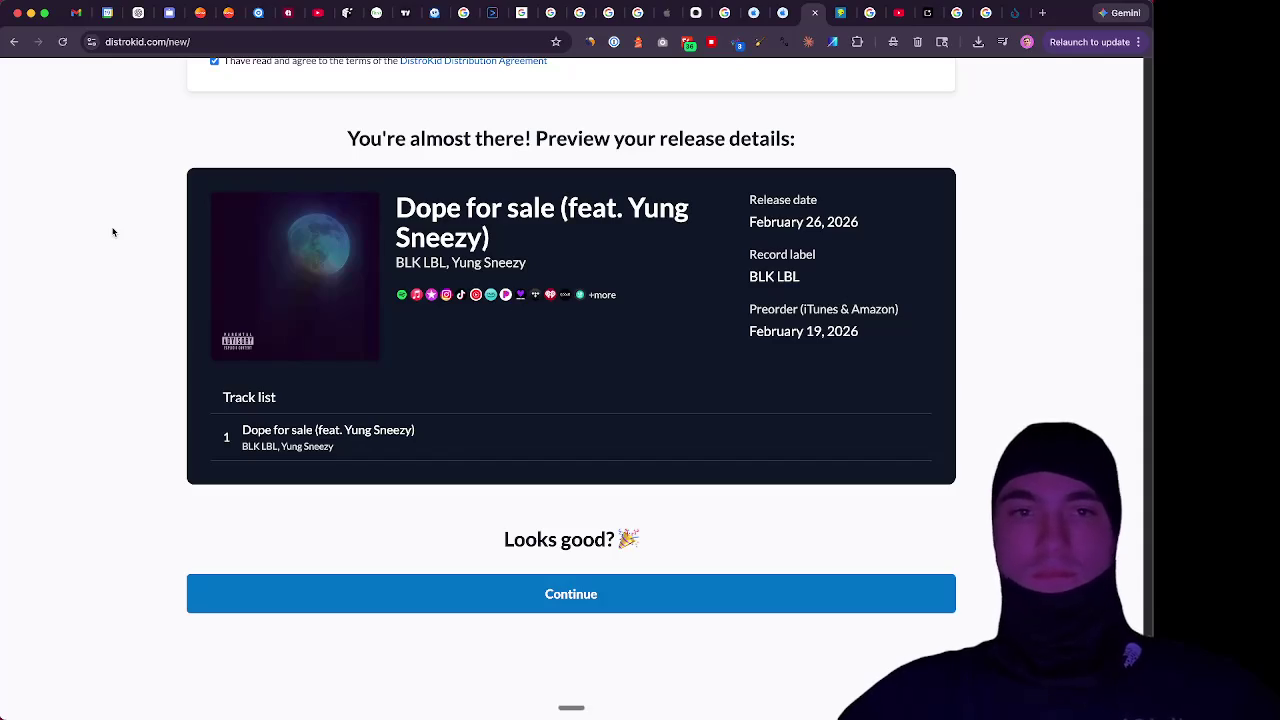
scroll(111, 232, "up", 1)
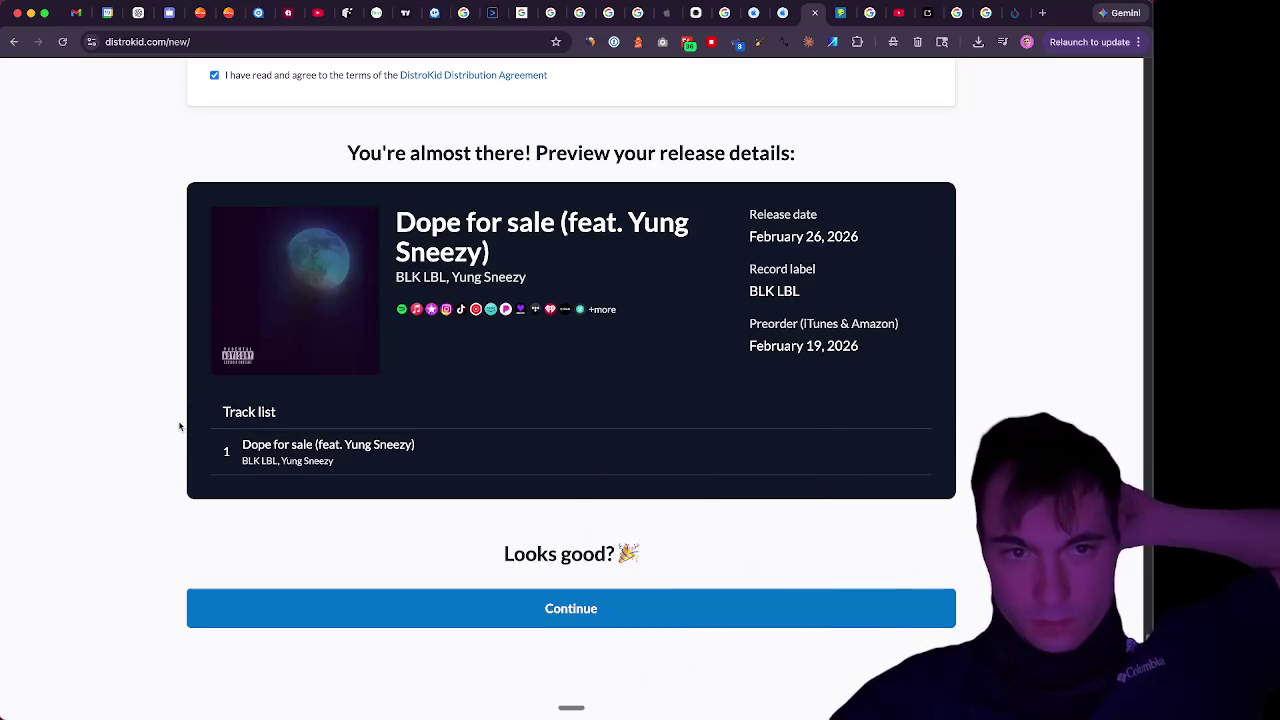
Submit the release details and dismiss the preorder-date-earlier-than-today validation error
scroll(180, 427, "down", 5)
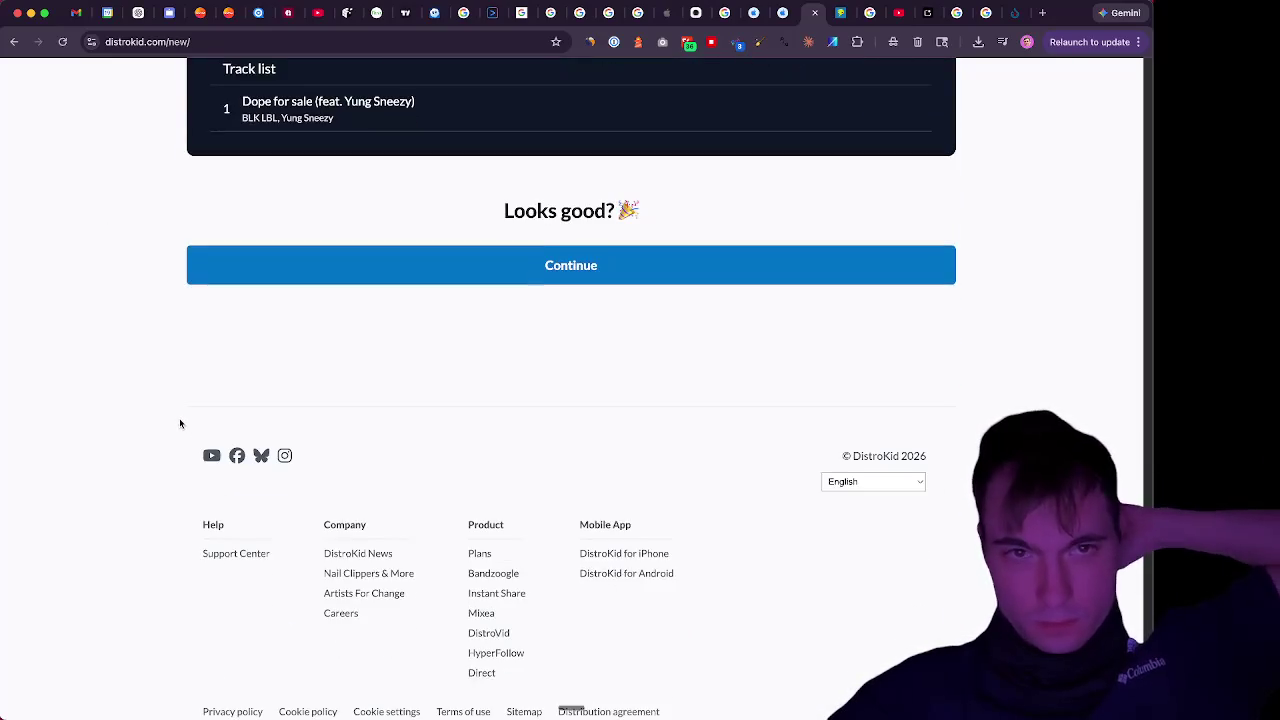
scroll(180, 422, "up", 2)
scroll(180, 422, "up", 3)
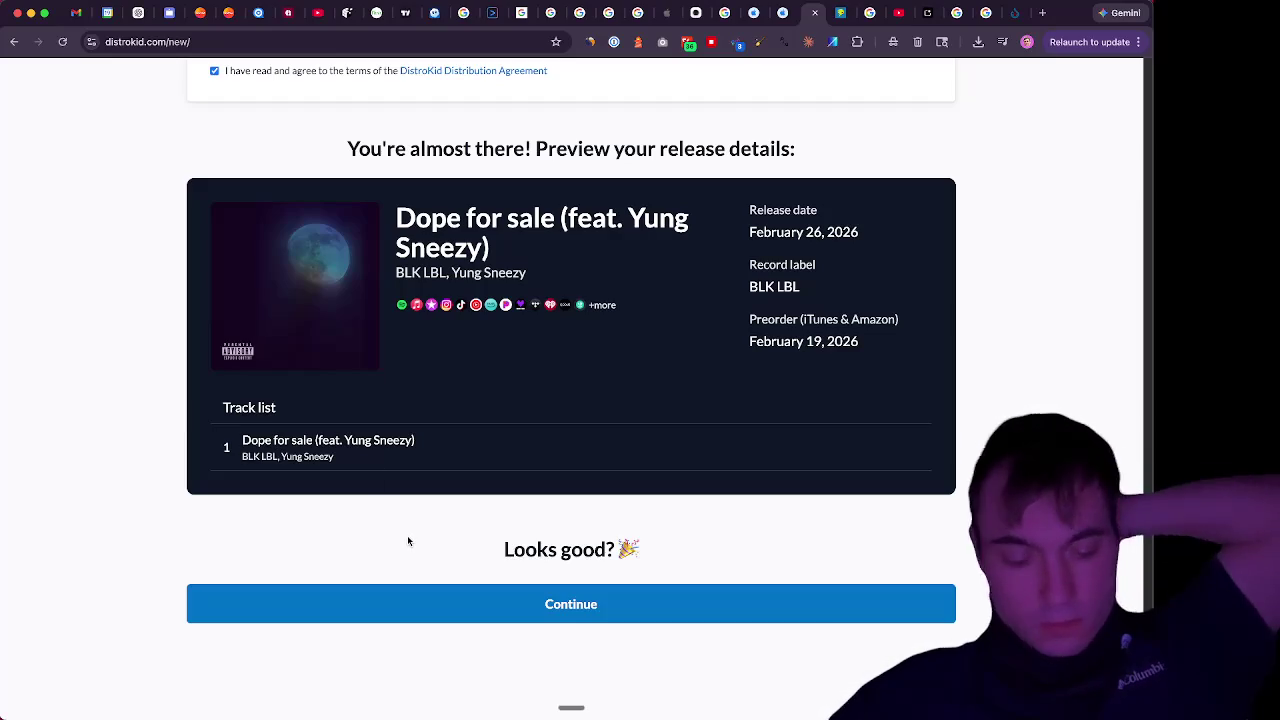
left_click(633, 606)
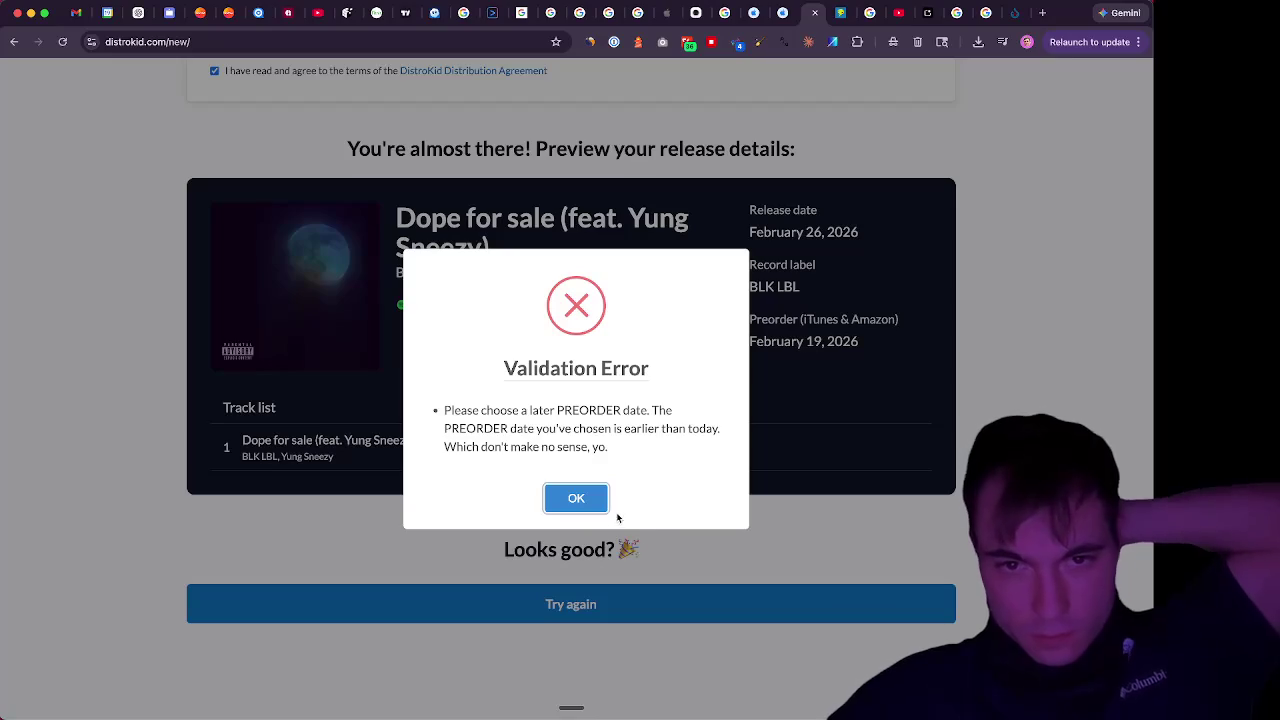
left_click(585, 500)
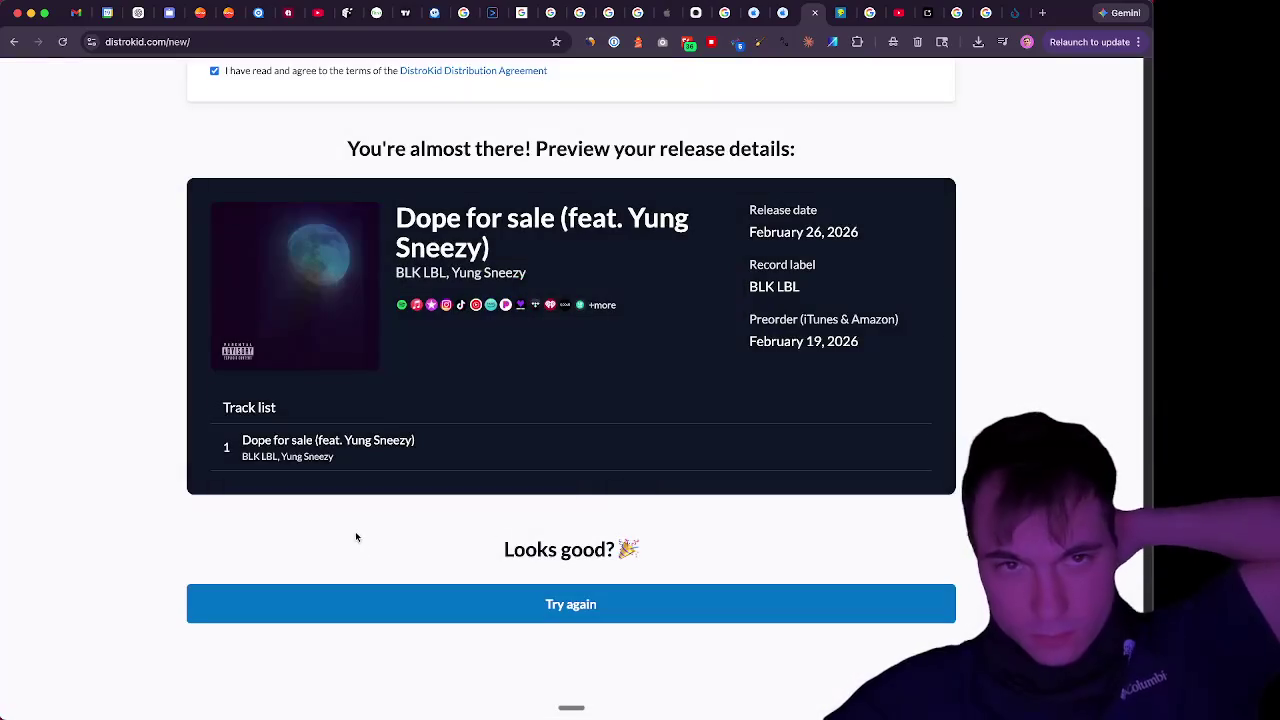
Retry the submission and dismiss the same February 19 preorder date error again
scroll(357, 531, "up", 5)
scroll(358, 532, "up", 5)
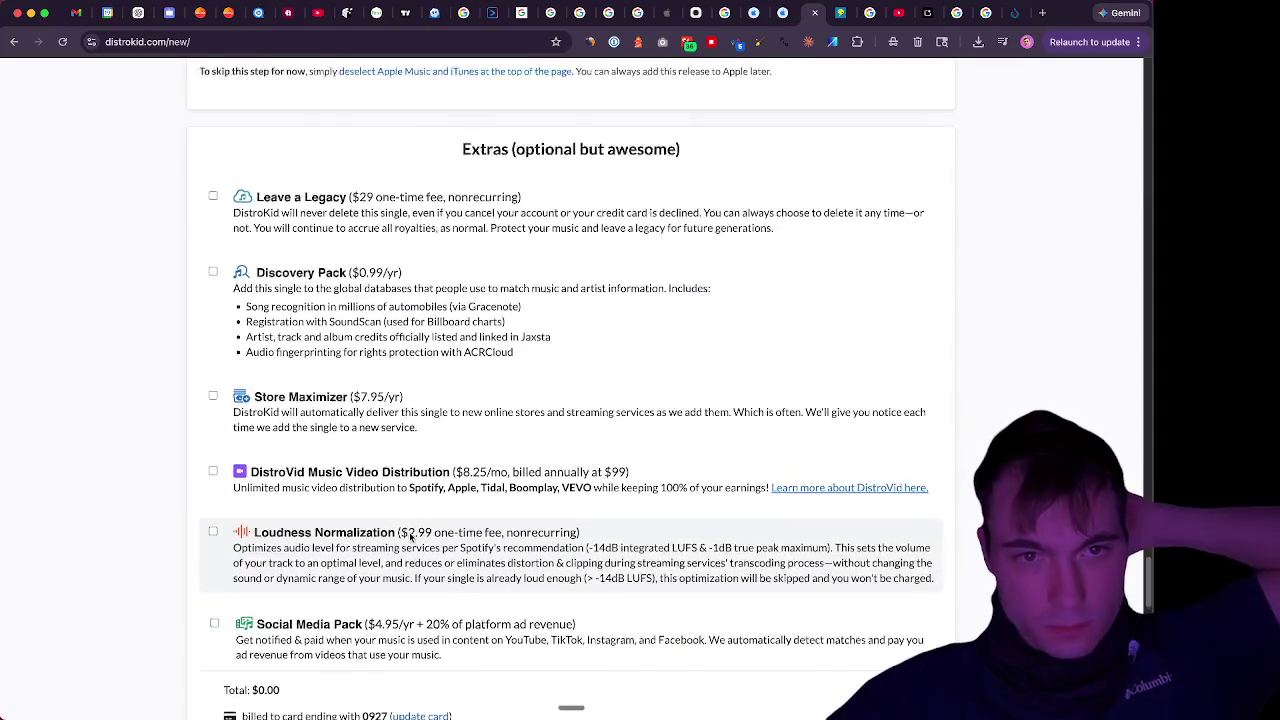
scroll(410, 537, "up", 8)
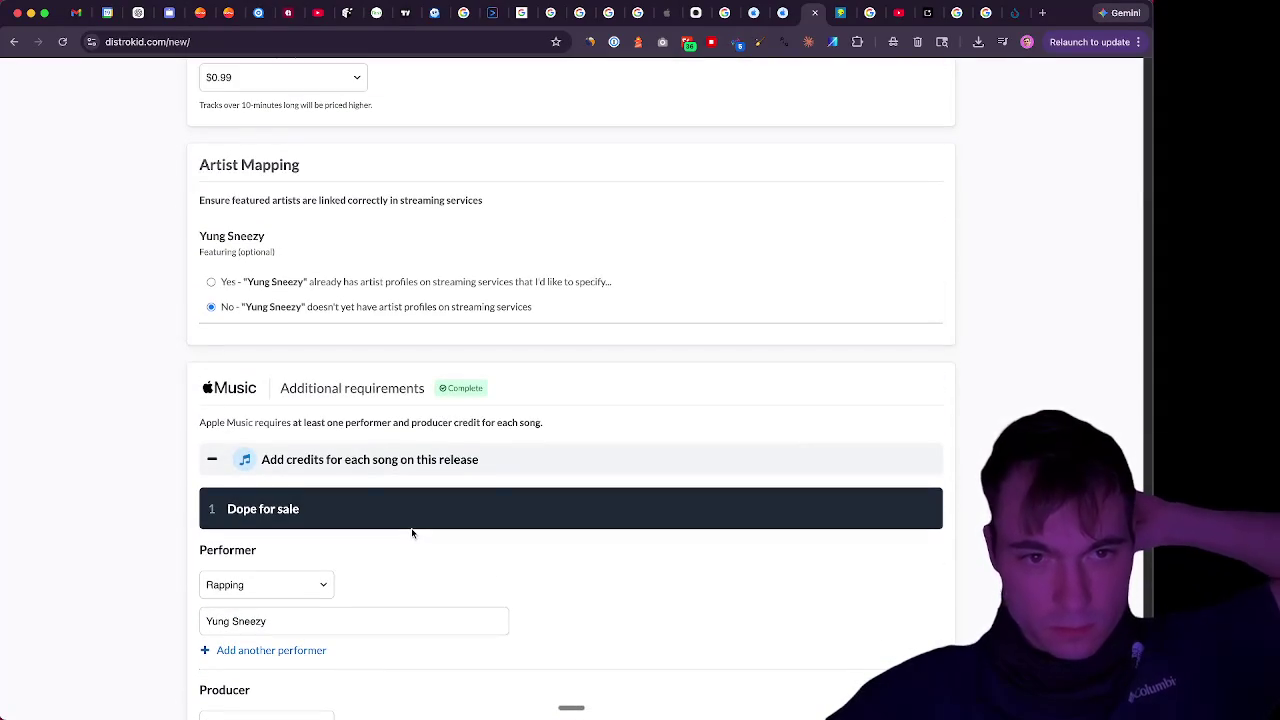
scroll(412, 533, "down", 15)
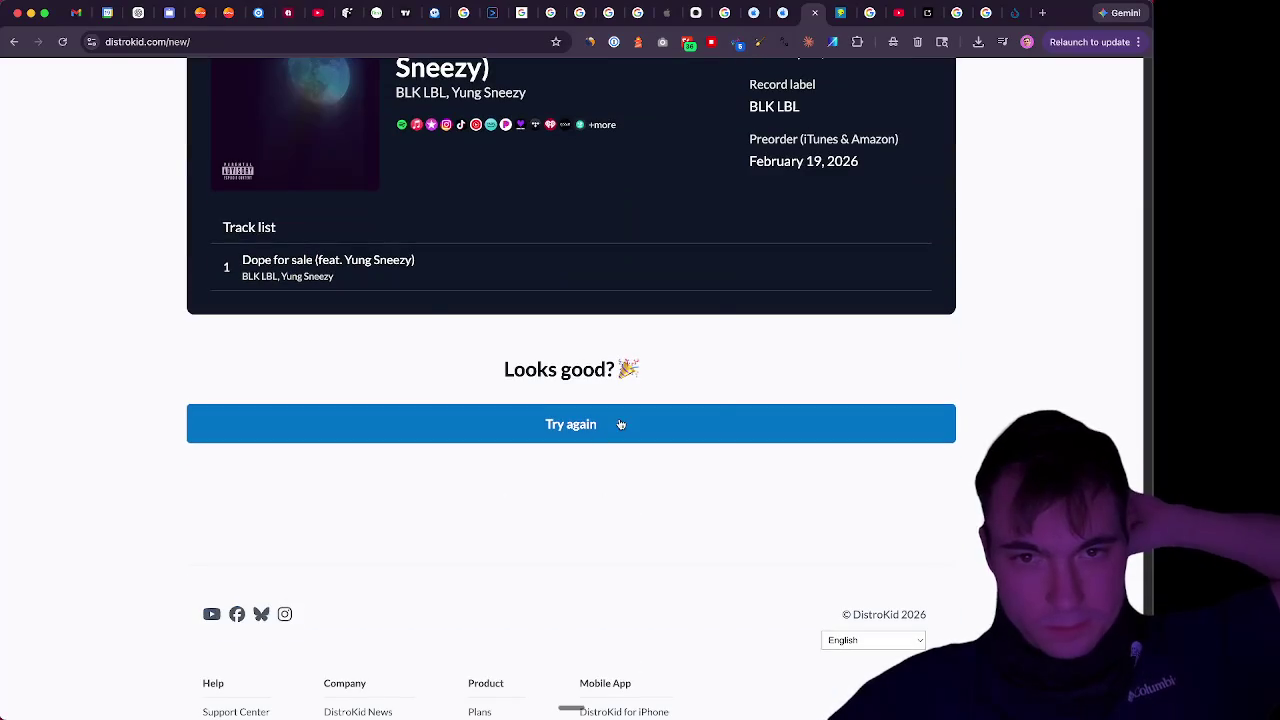
left_click(620, 424)
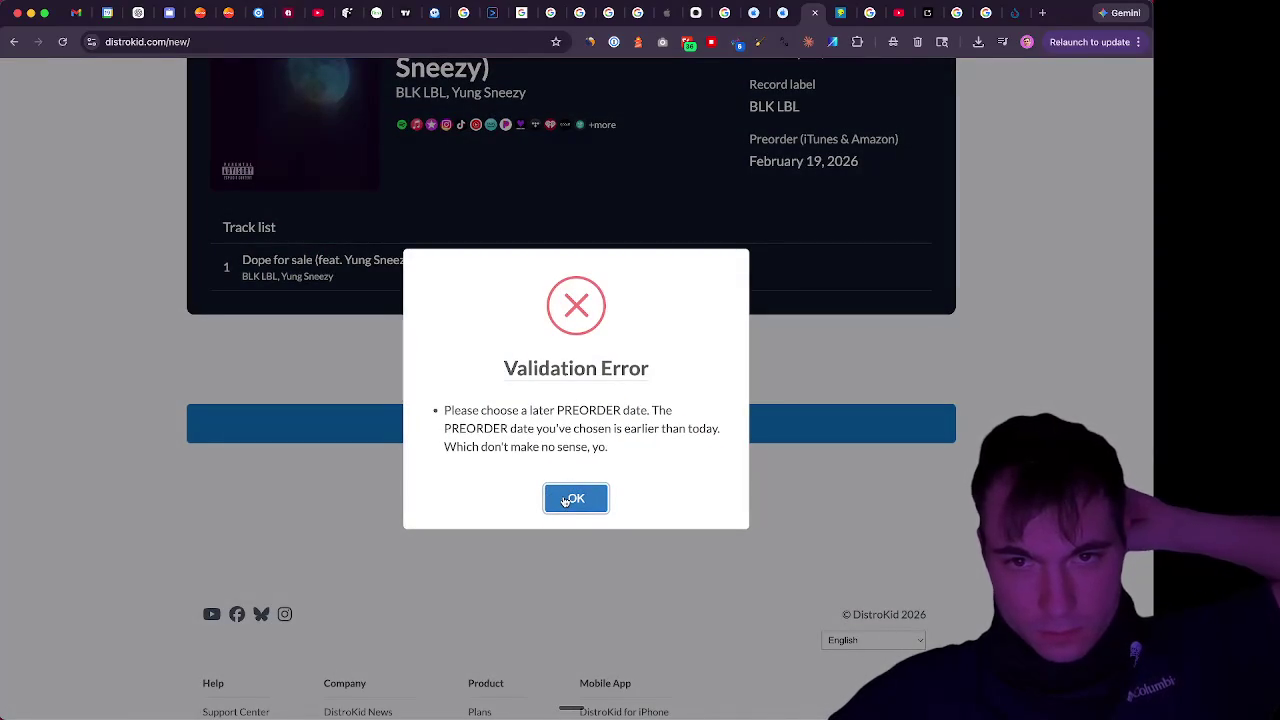
left_click(566, 500)
scroll(366, 505, "up", 5)
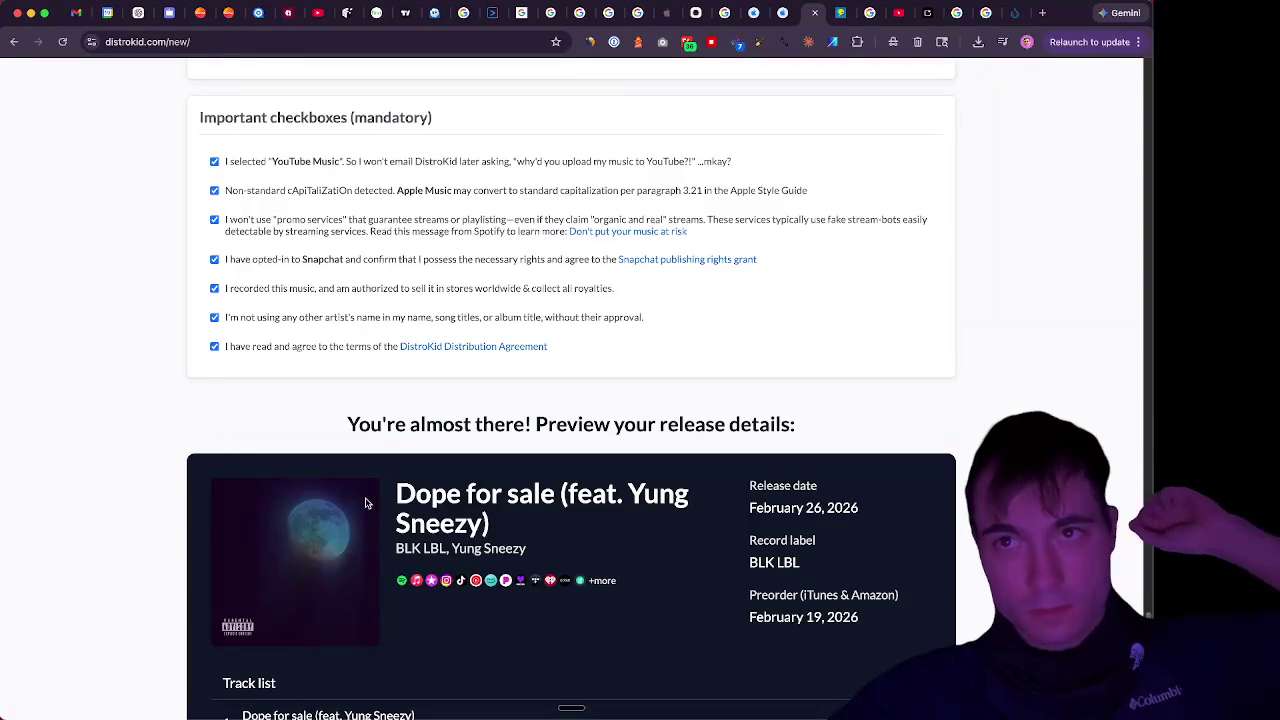
Search the page for 'preorder' to locate the pre-order start date setting
scroll(366, 503, "up", 10)
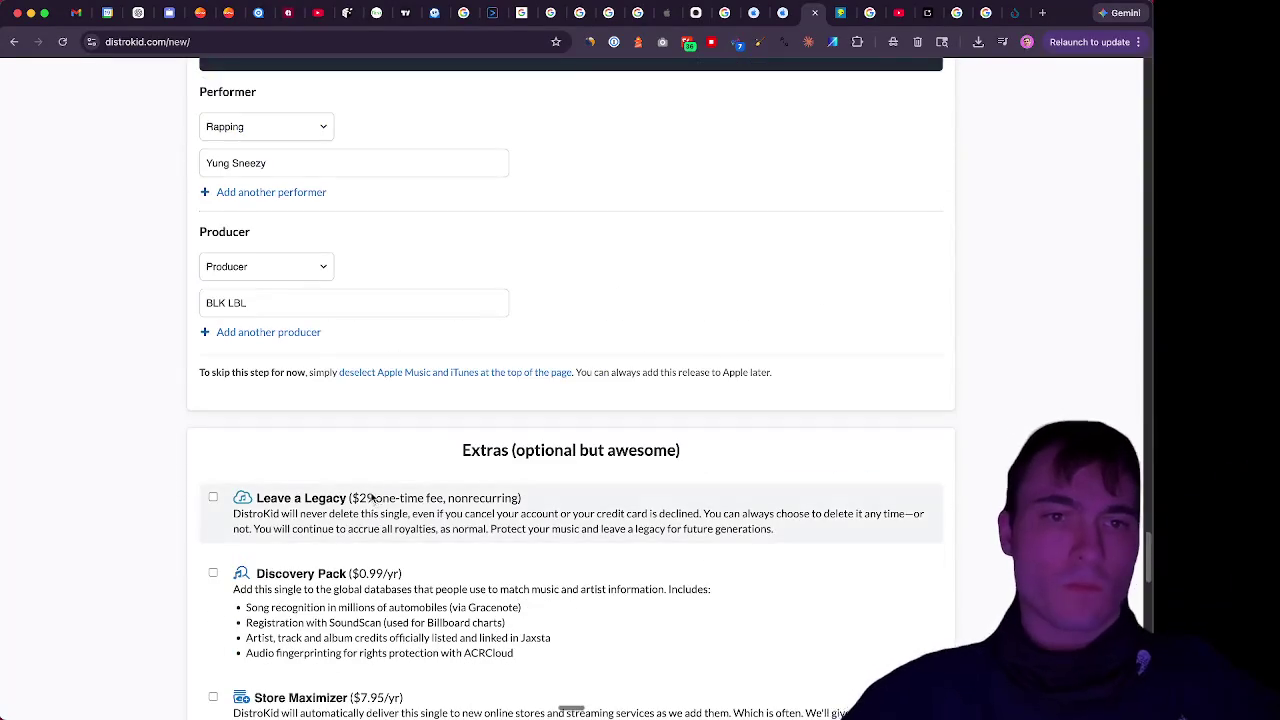
scroll(371, 497, "up", 10)
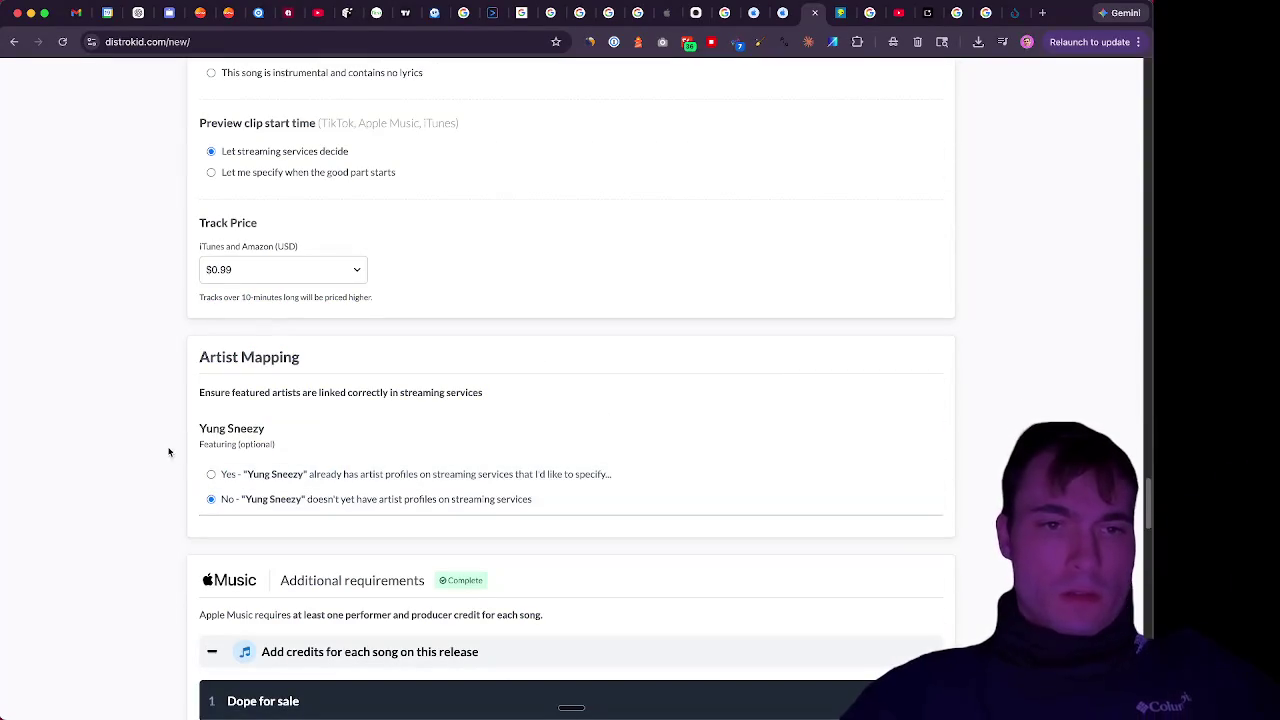
scroll(169, 452, "up", 5)
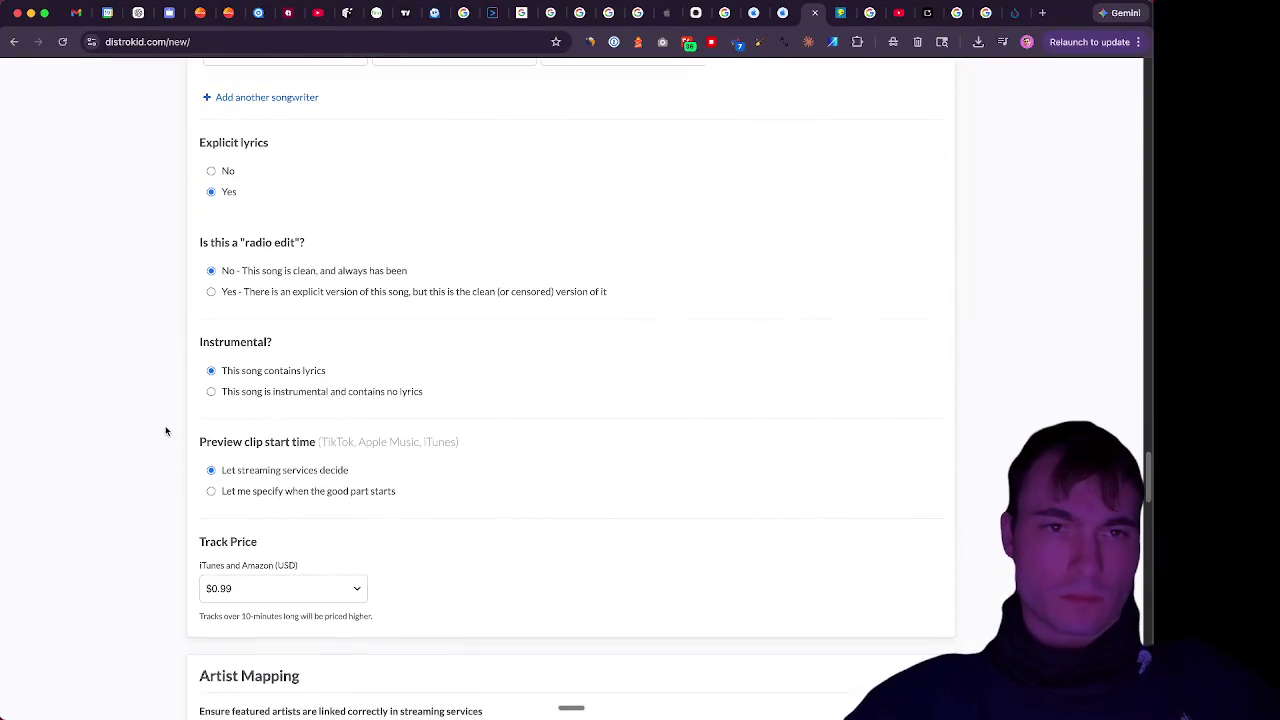
scroll(166, 431, "up", 10)
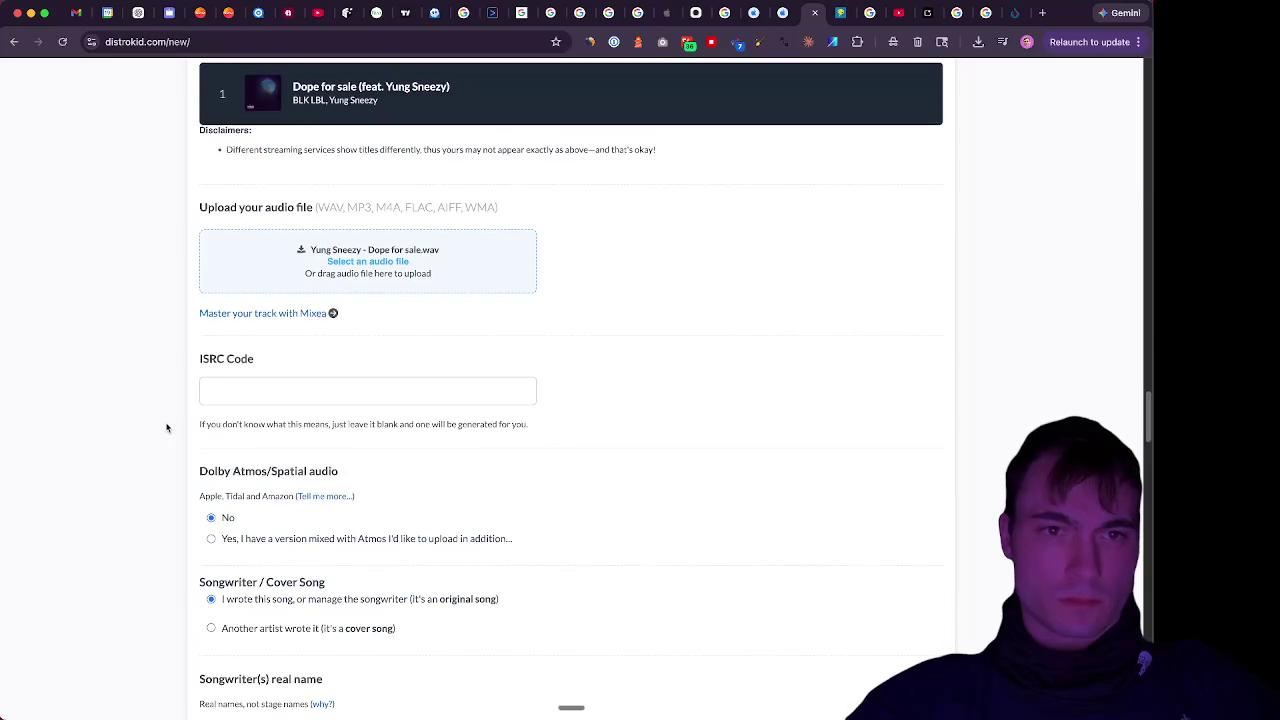
scroll(167, 427, "up", 6)
key("super+f")
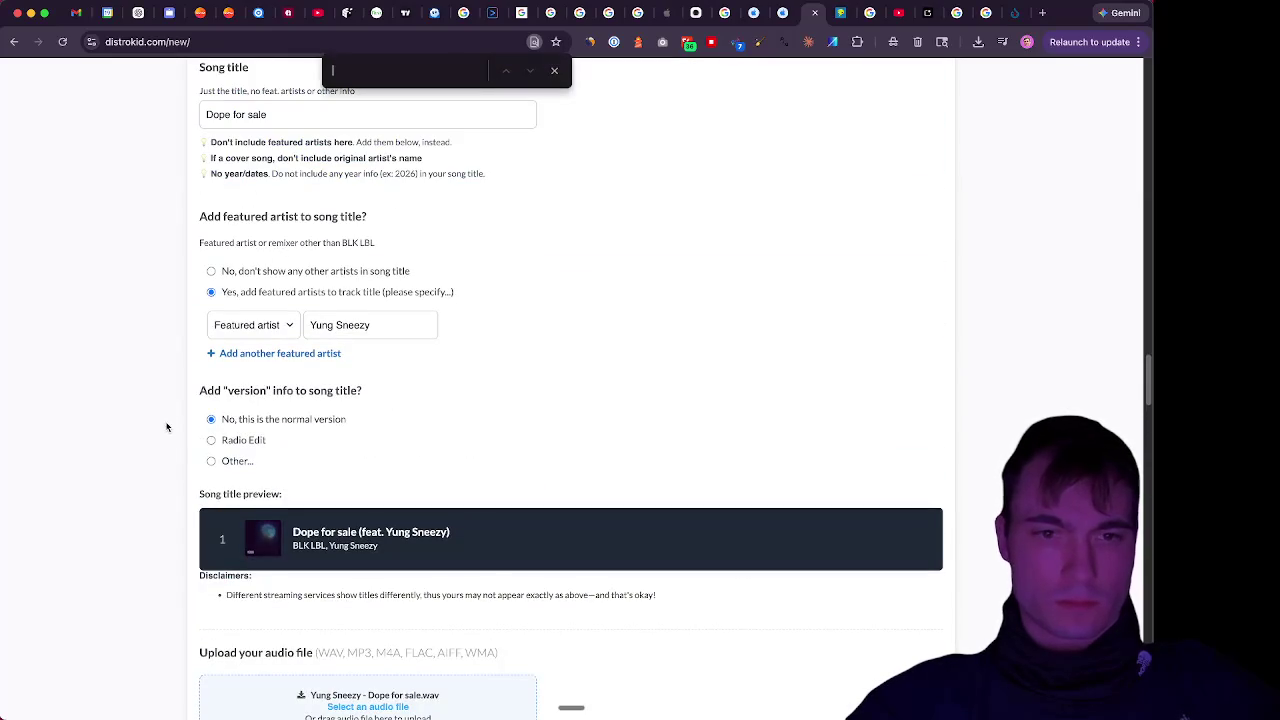
type("pre")
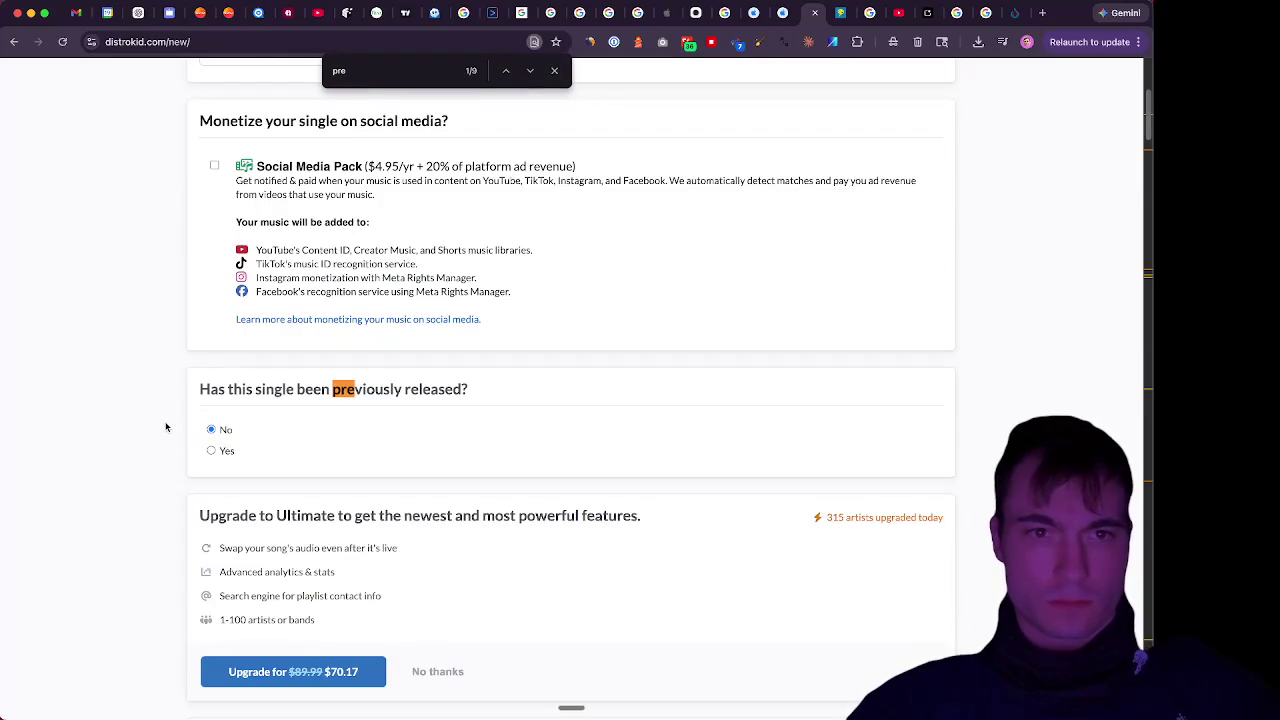
type("order")
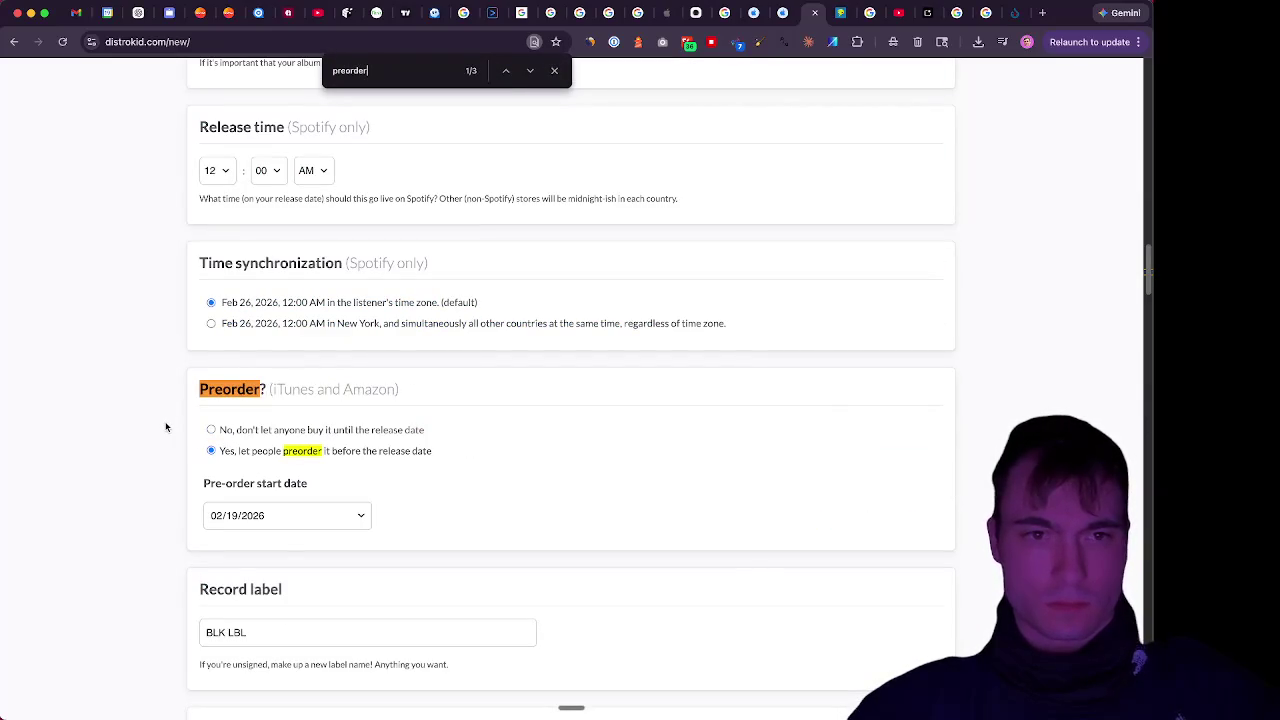
Set the pre-order start date to February 20, 2026 and check the preview
left_click(255, 516)
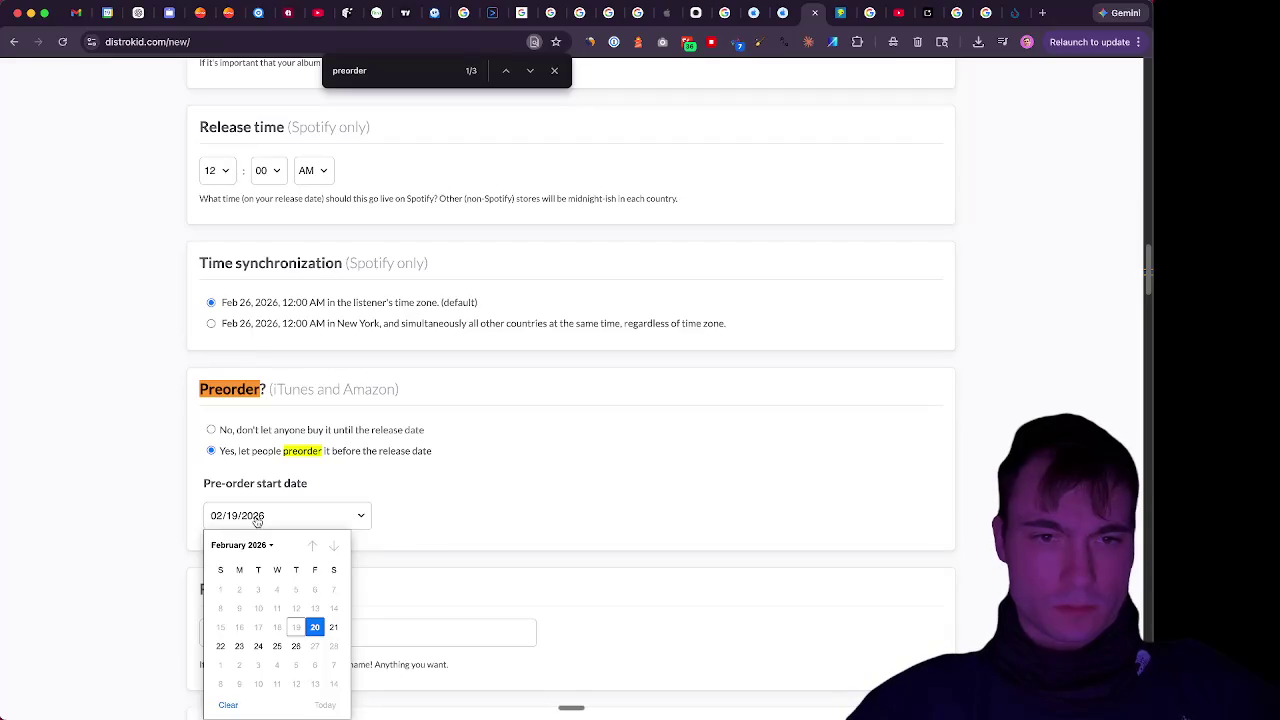
left_click(314, 627)
scroll(320, 600, "down", 20)
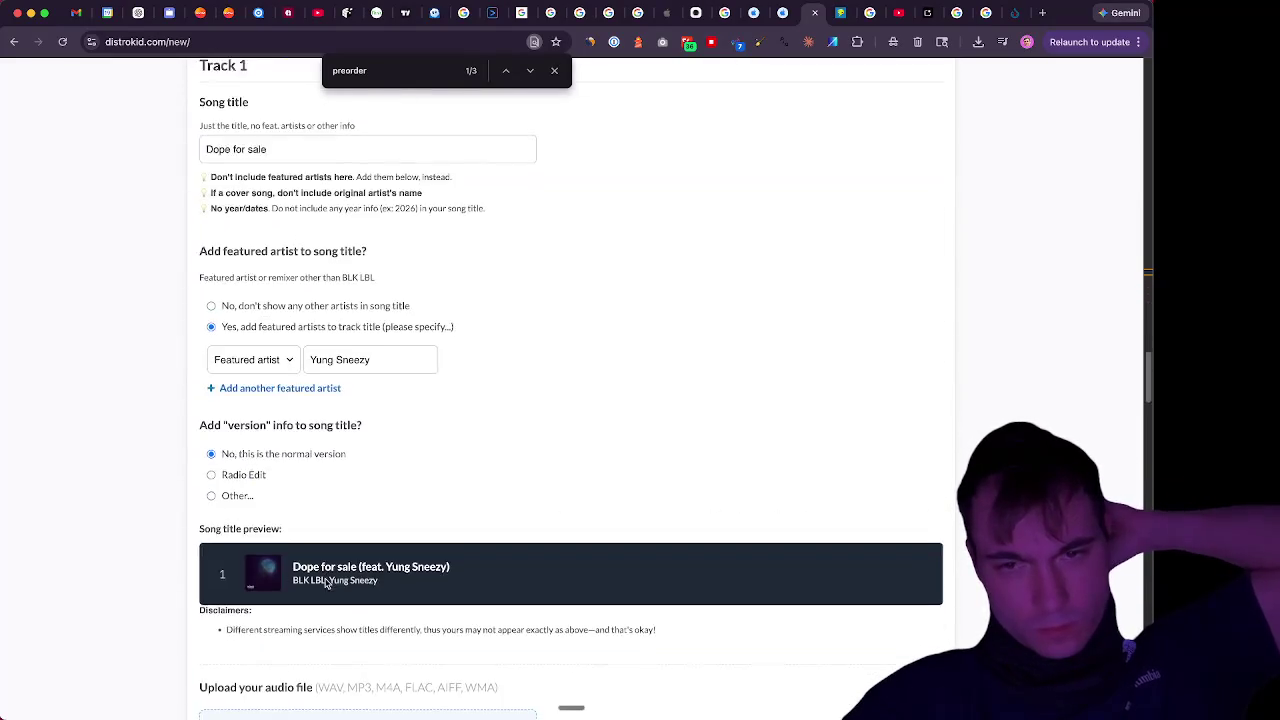
scroll(325, 583, "down", 20)
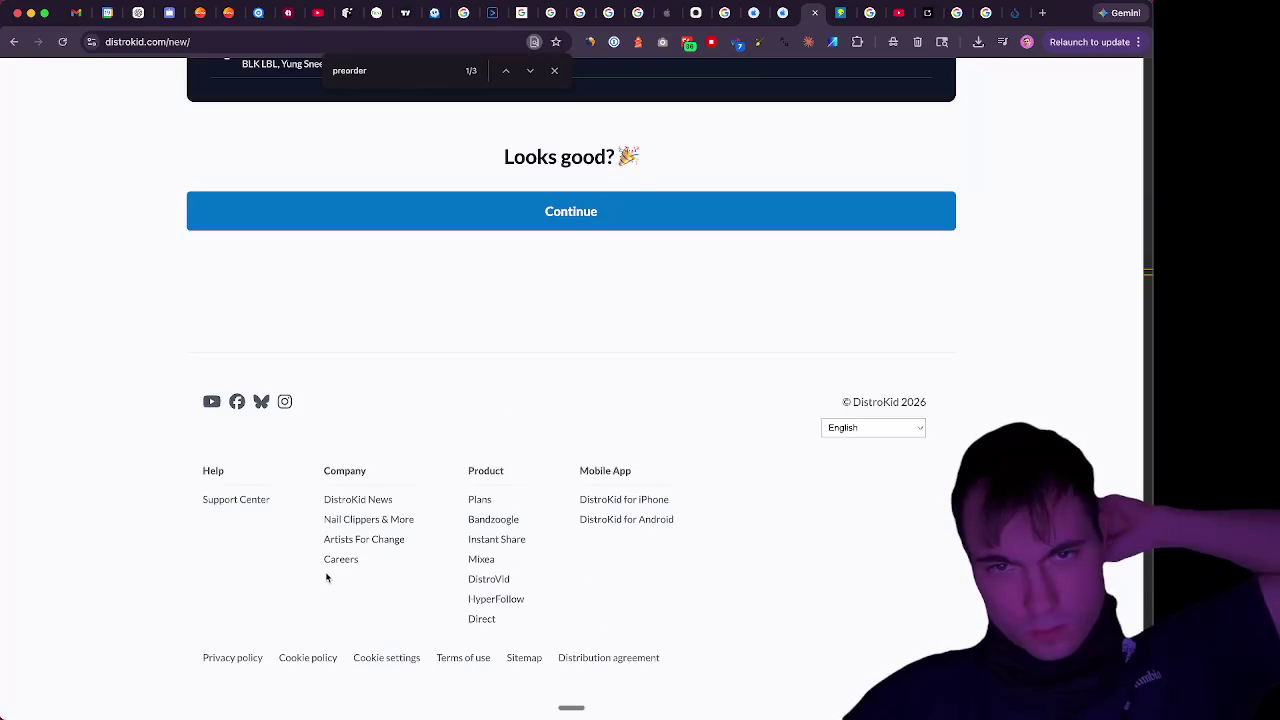
scroll(326, 574, "up", 5)
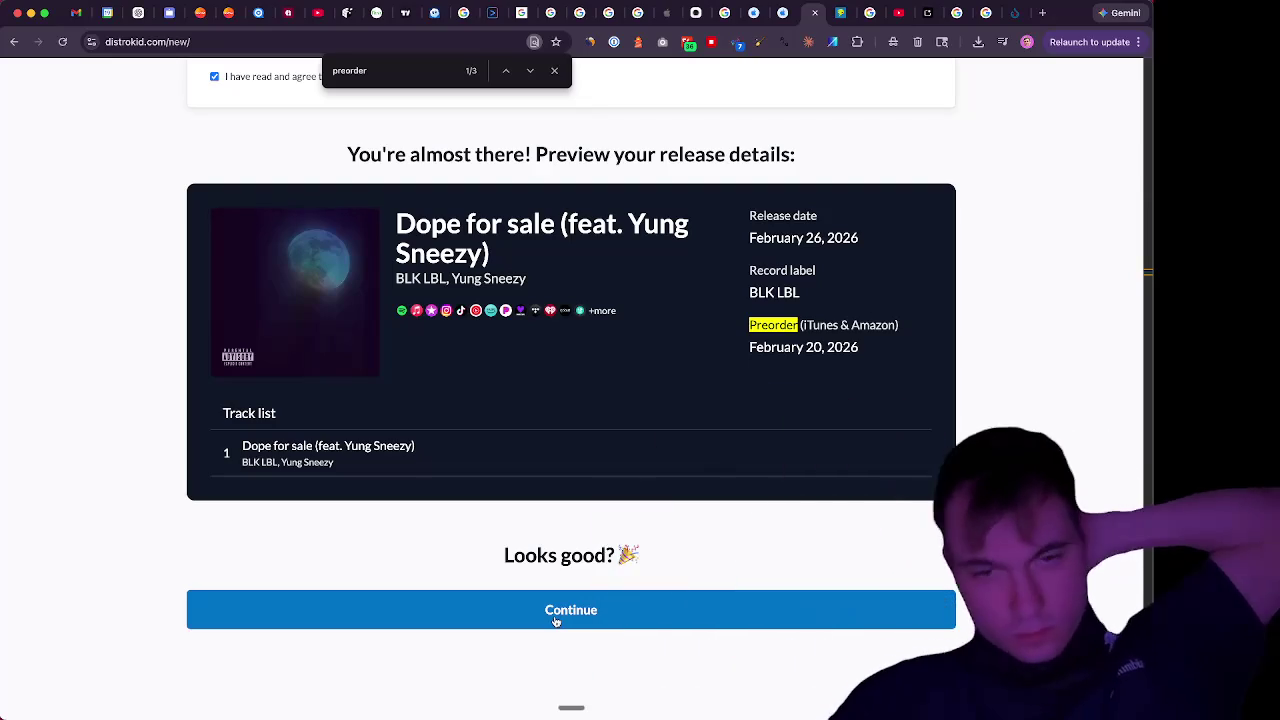
Submit the release from the preview so its artwork and track begin uploading
left_click(556, 621)
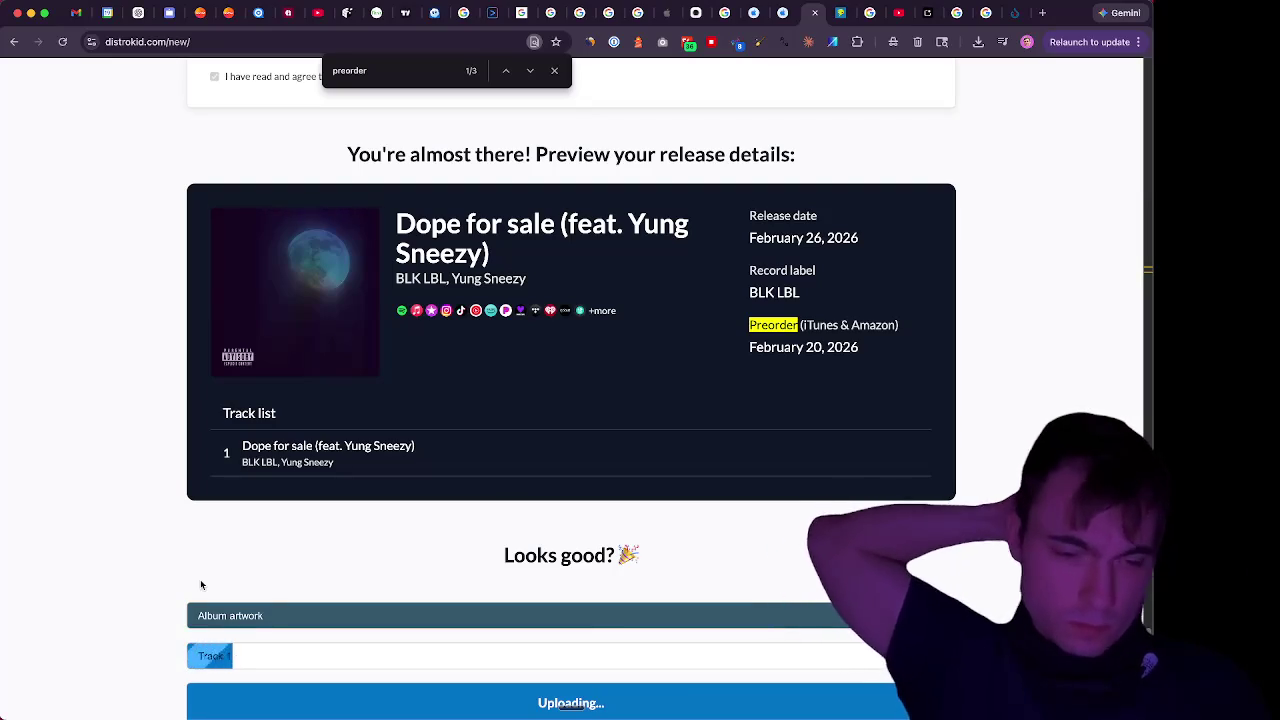
scroll(200, 585, "down", 1)
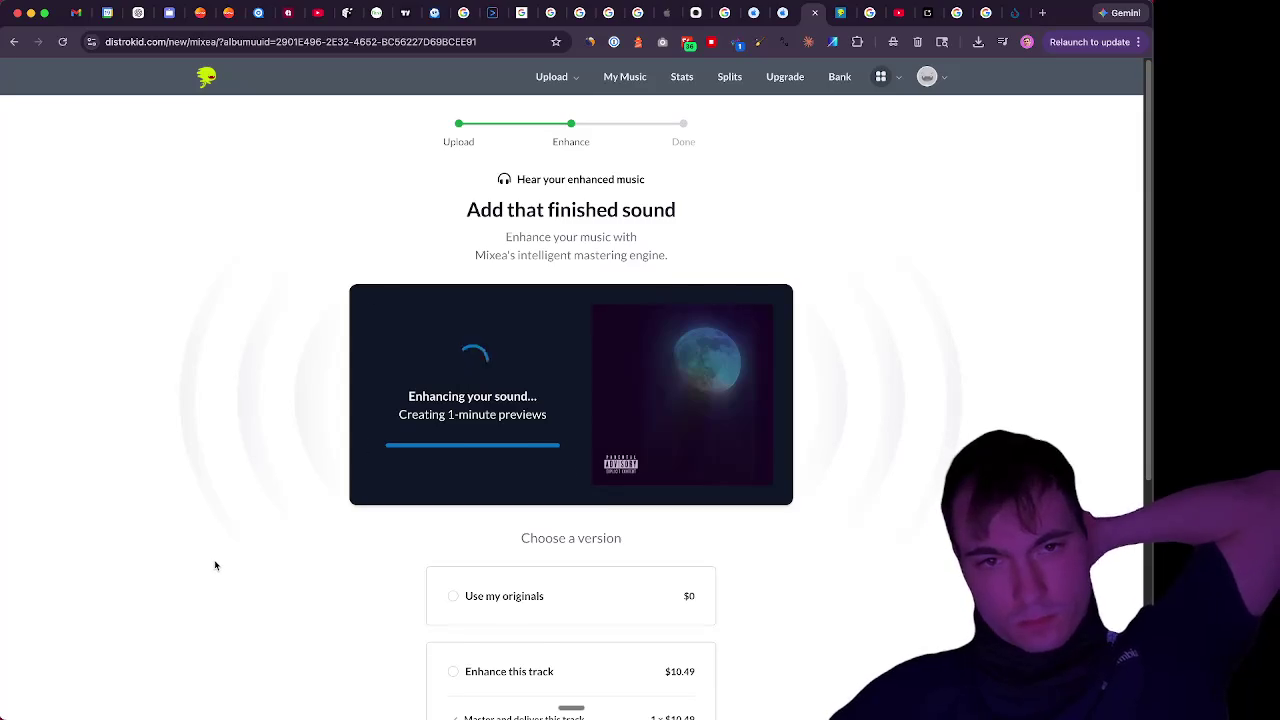
Play Mixea's enhanced 1-minute preview of 'Dope for sale'
left_click(474, 390)
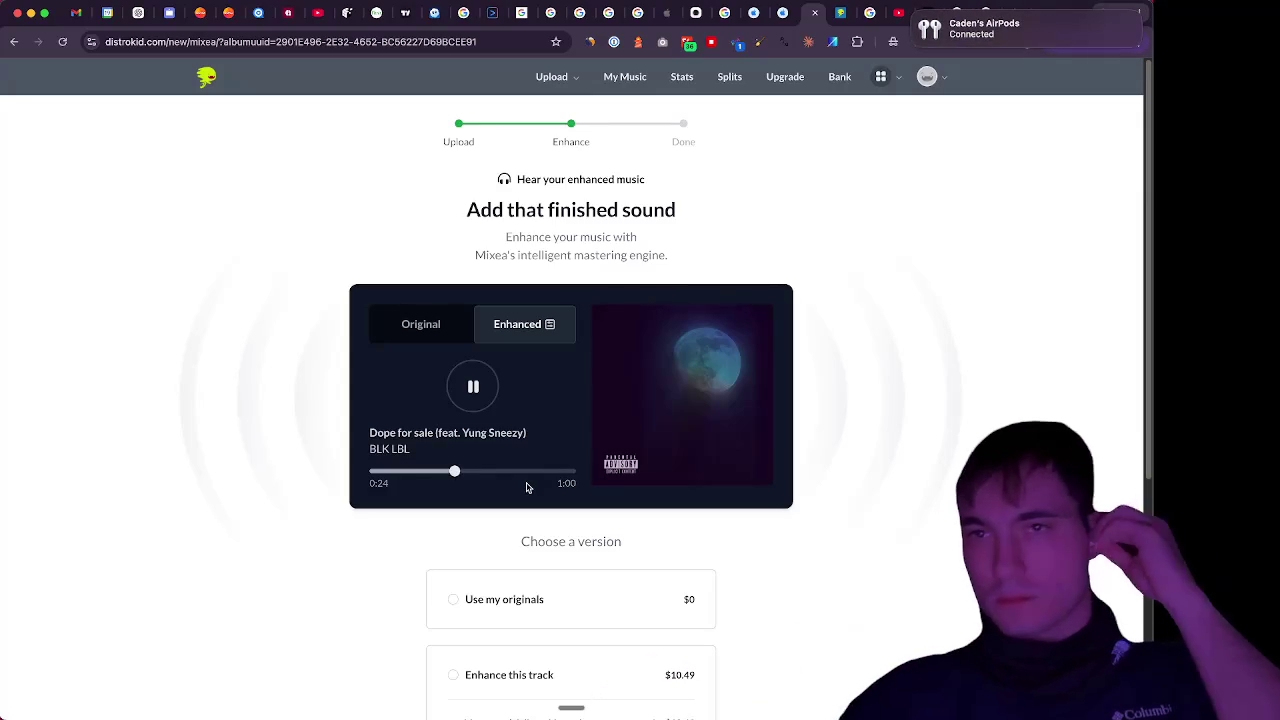
Replay the enhanced preview from 0:00, lower the volume, and review the $0, $10.49 and $99/year options
left_click(372, 472)
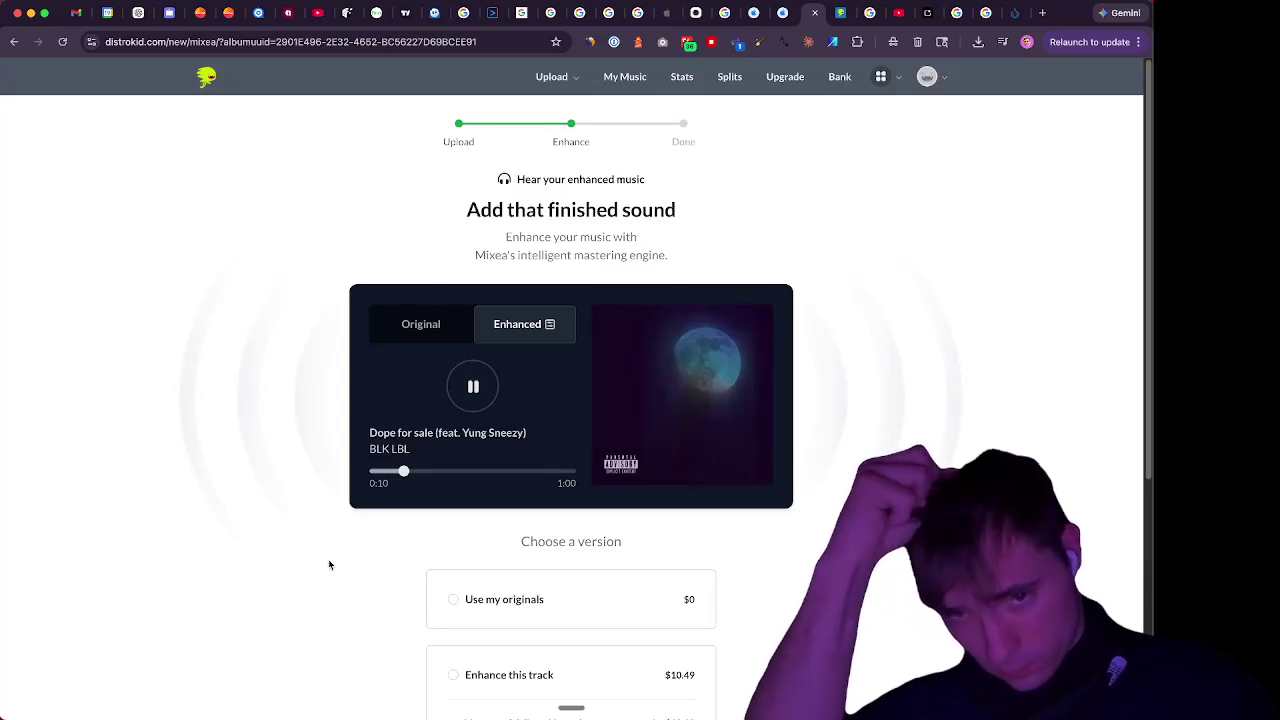
scroll(329, 565, "down", 5)
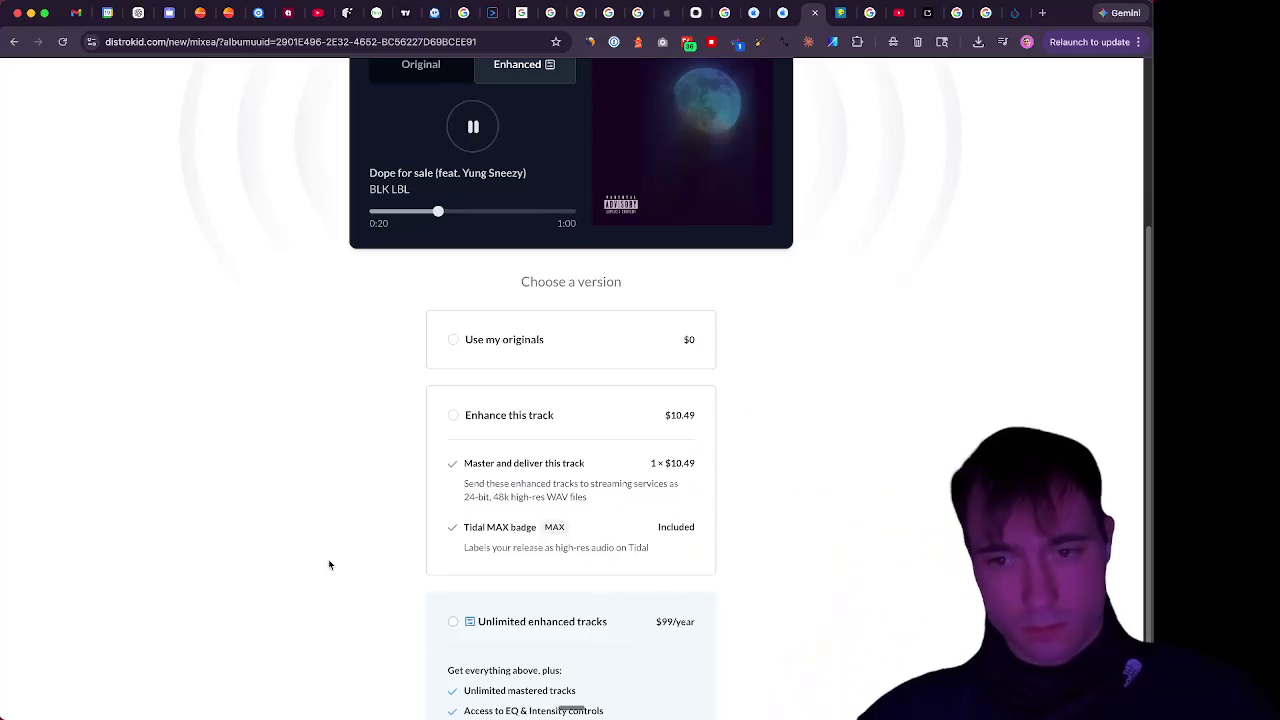
key("XF86AudioLowerVolume")
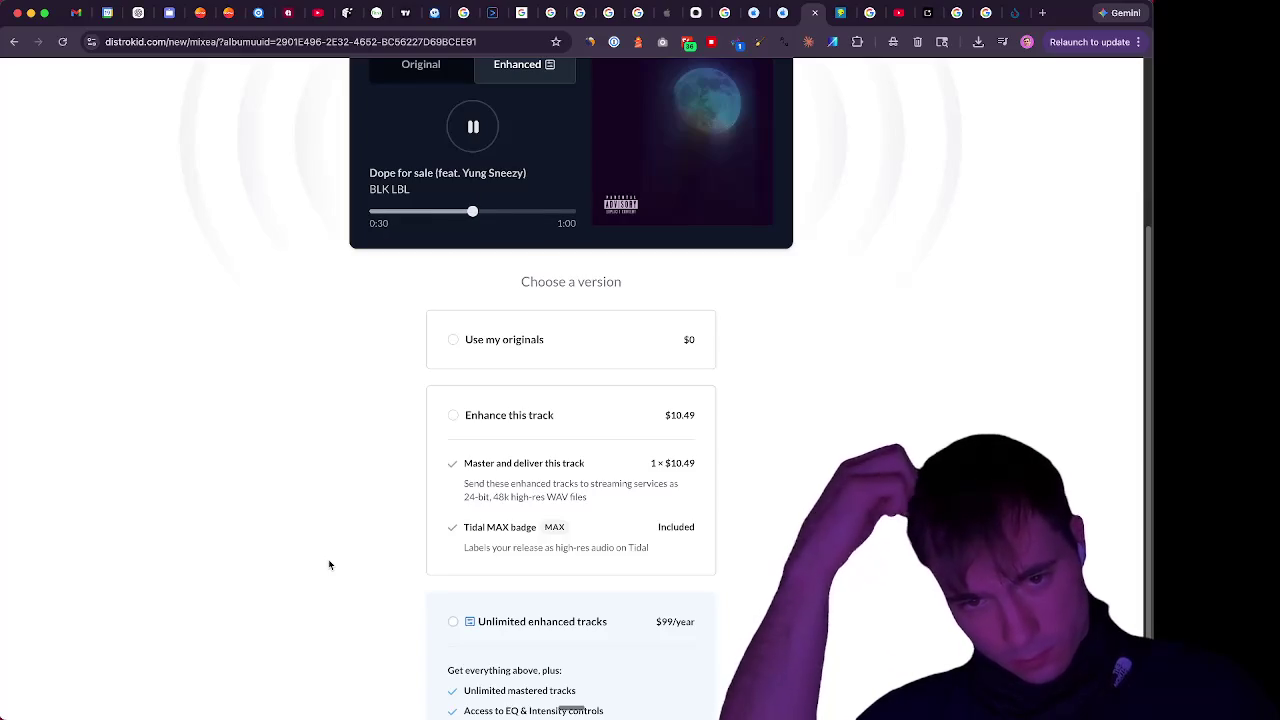
scroll(329, 565, "down", 2)
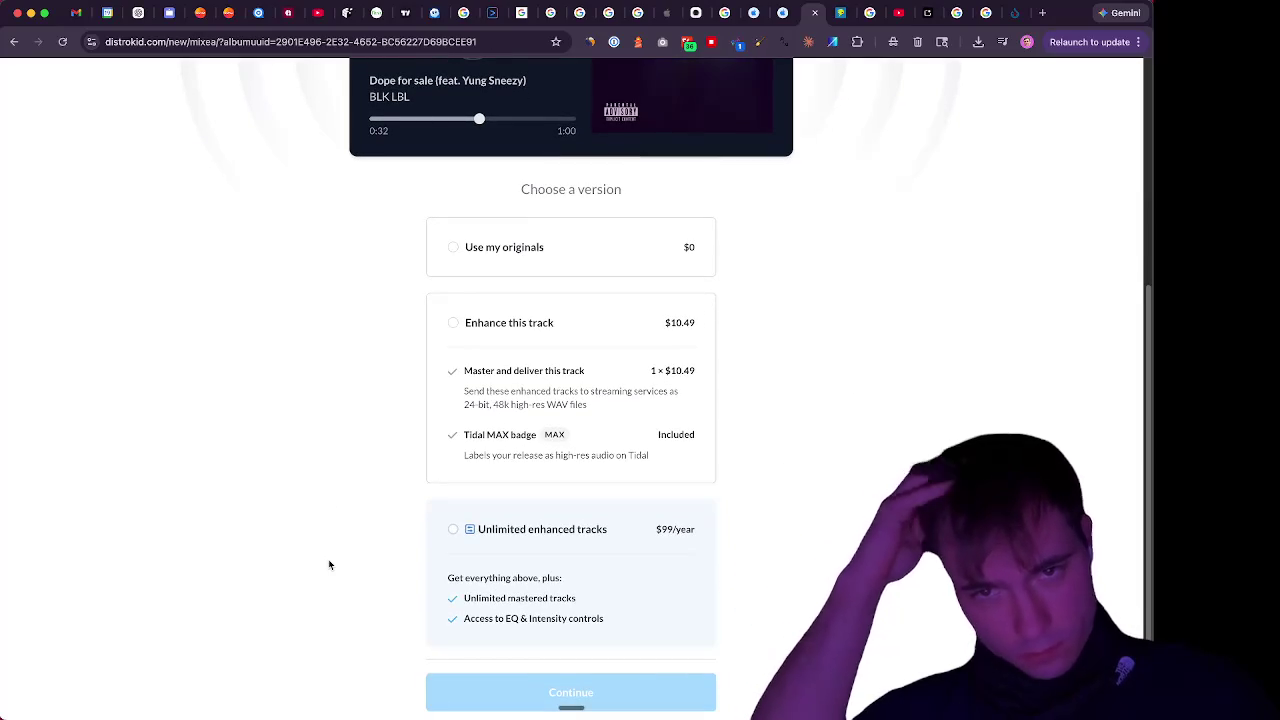
scroll(329, 565, "down", 1)
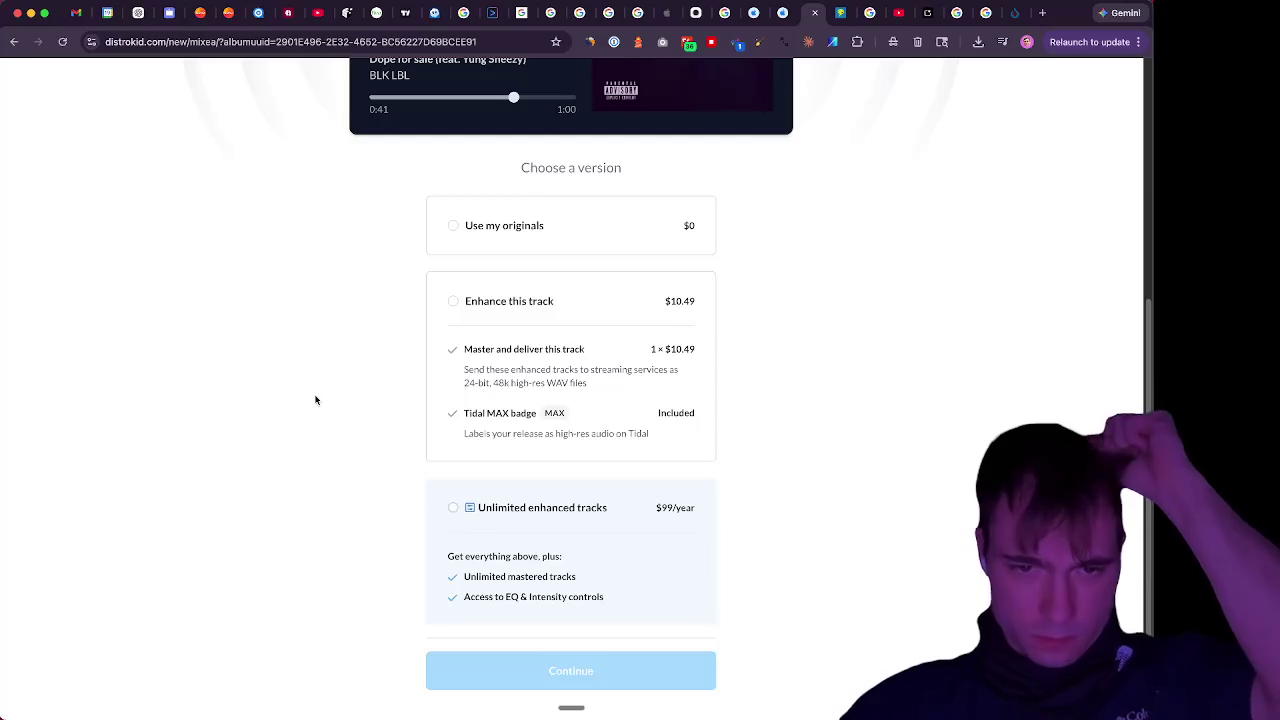
scroll(315, 400, "up", 4)
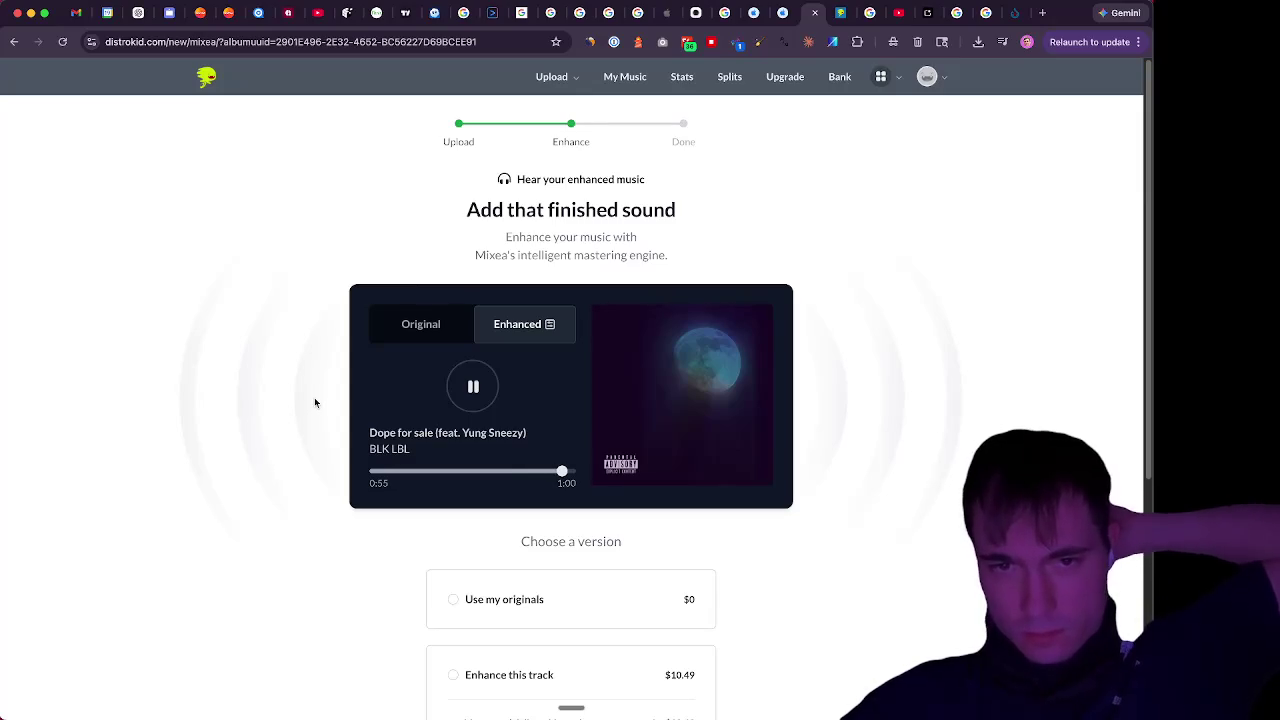
Switch to the Original version of 'Dope for sale' and play it
left_click(428, 337)
left_click(462, 397)
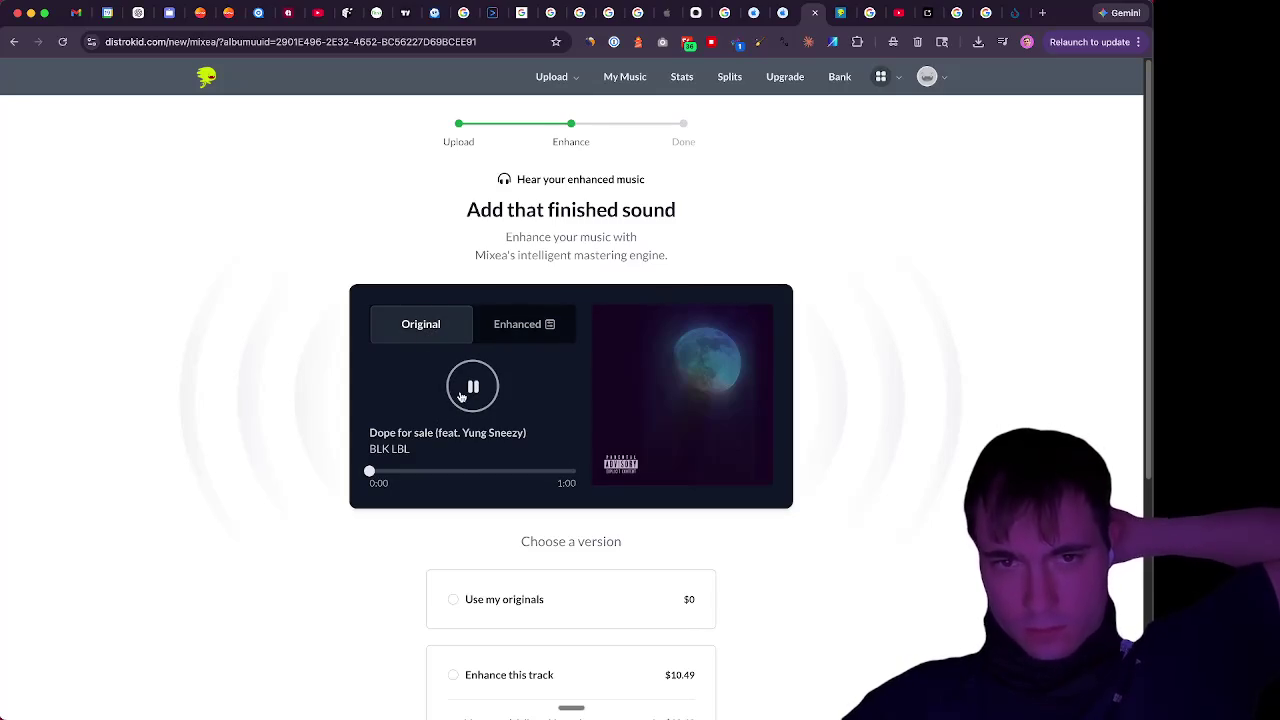